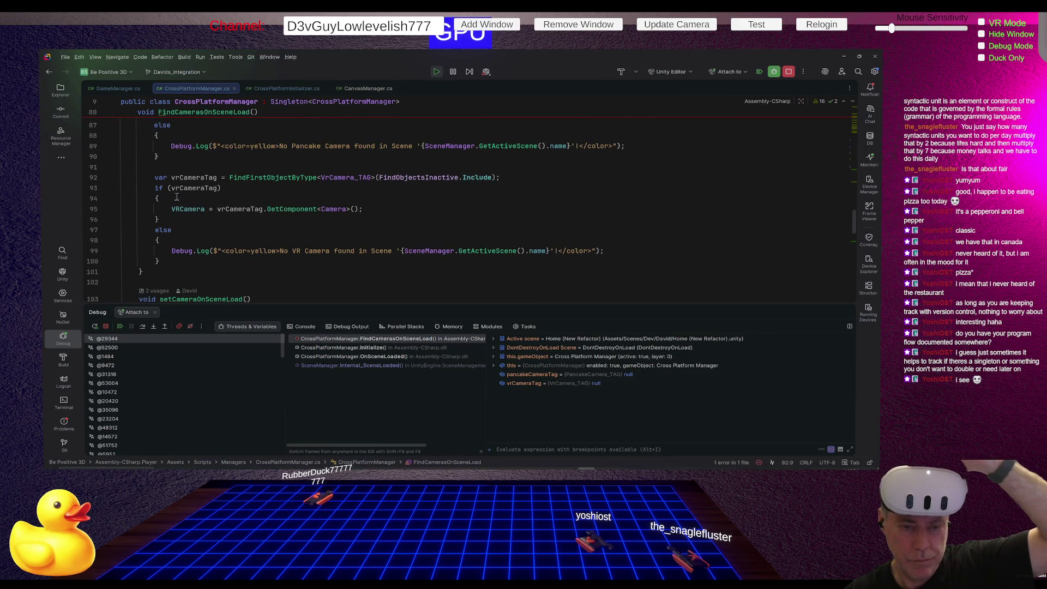
# Set a breakpoint on line 92's VR camera lookup and resume until execution stops there.
pyautogui.click(94, 177)
pyautogui.press('F5')
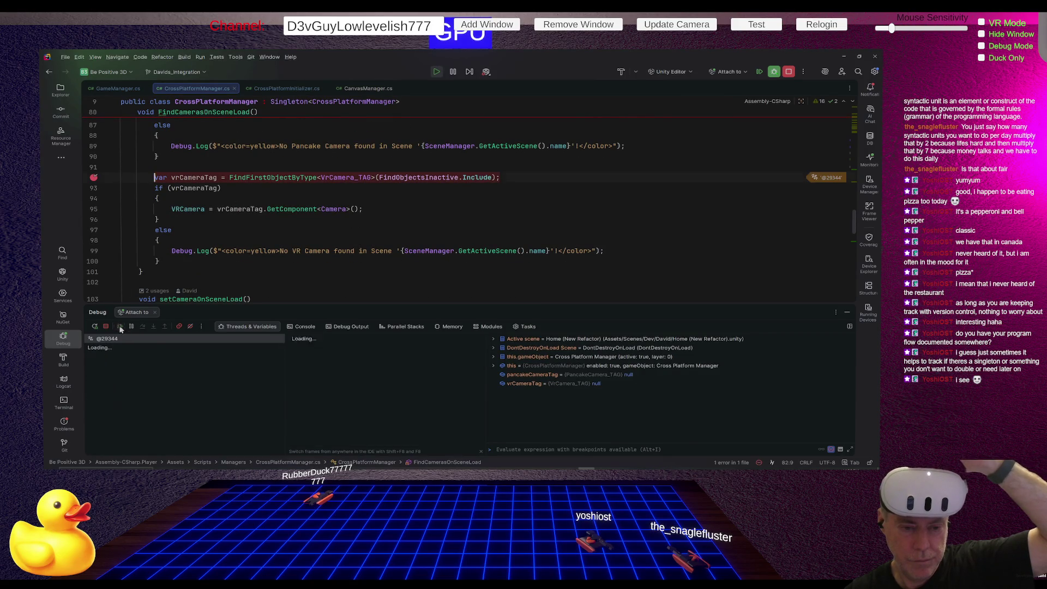
pyautogui.scroll(5, 222, 243)
pyautogui.moveTo(201, 176)
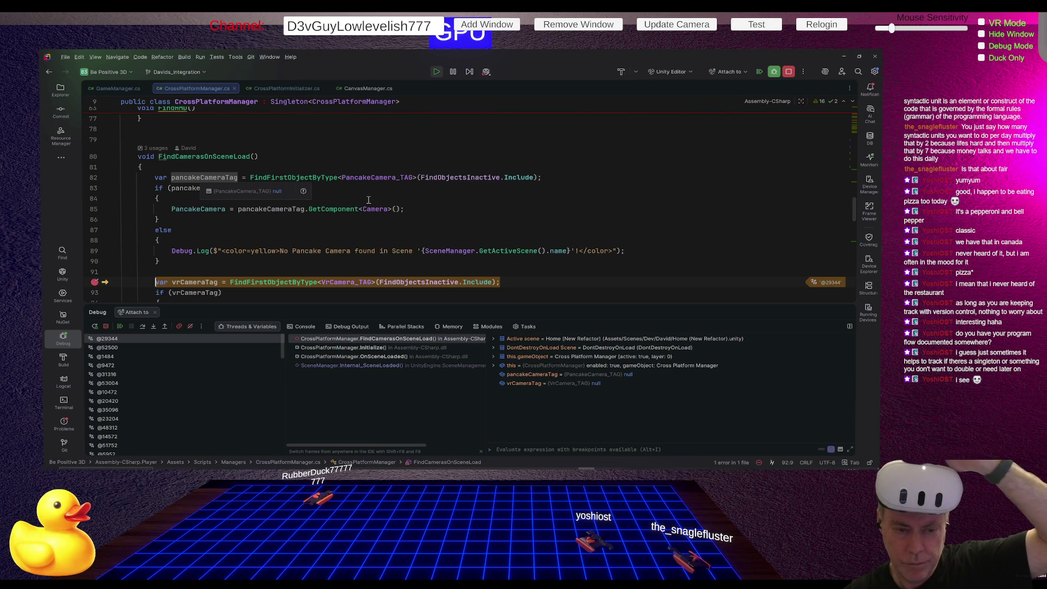
pyautogui.scroll(5, 254, 213)
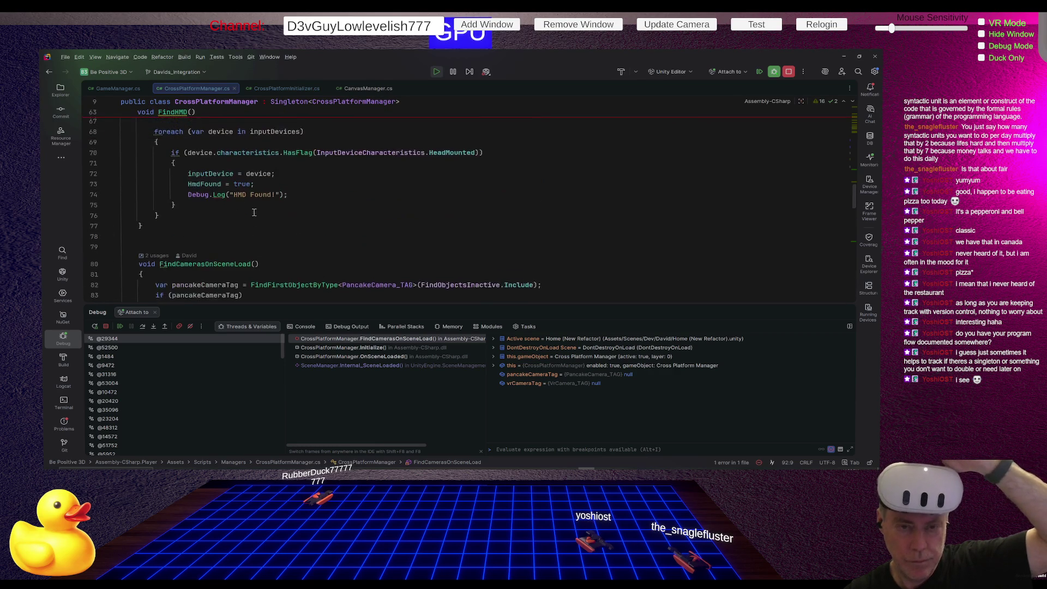
pyautogui.scroll(-3, 340, 192)
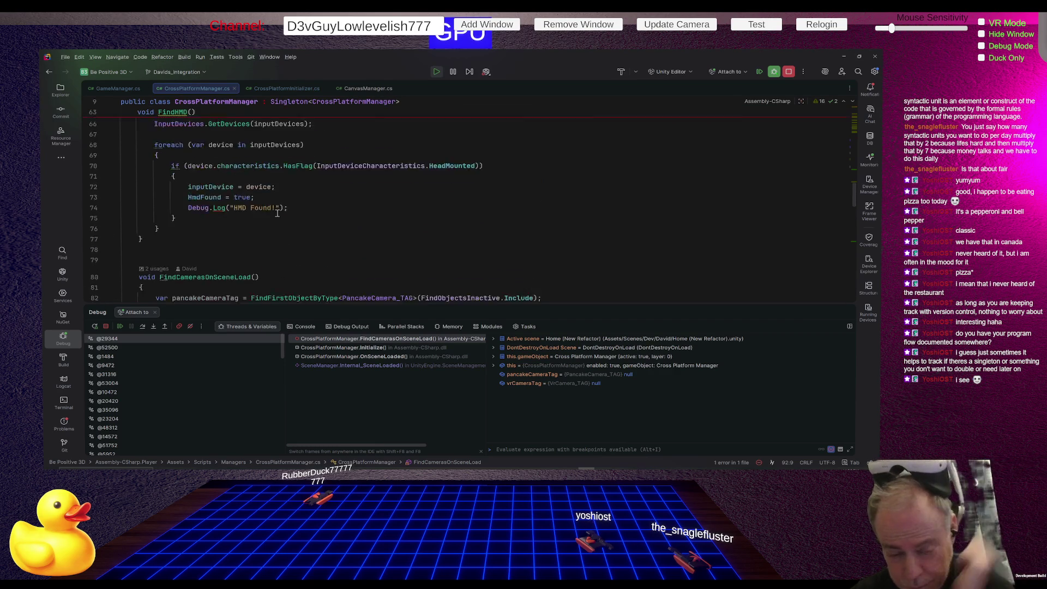
pyautogui.scroll(-4, 339, 221)
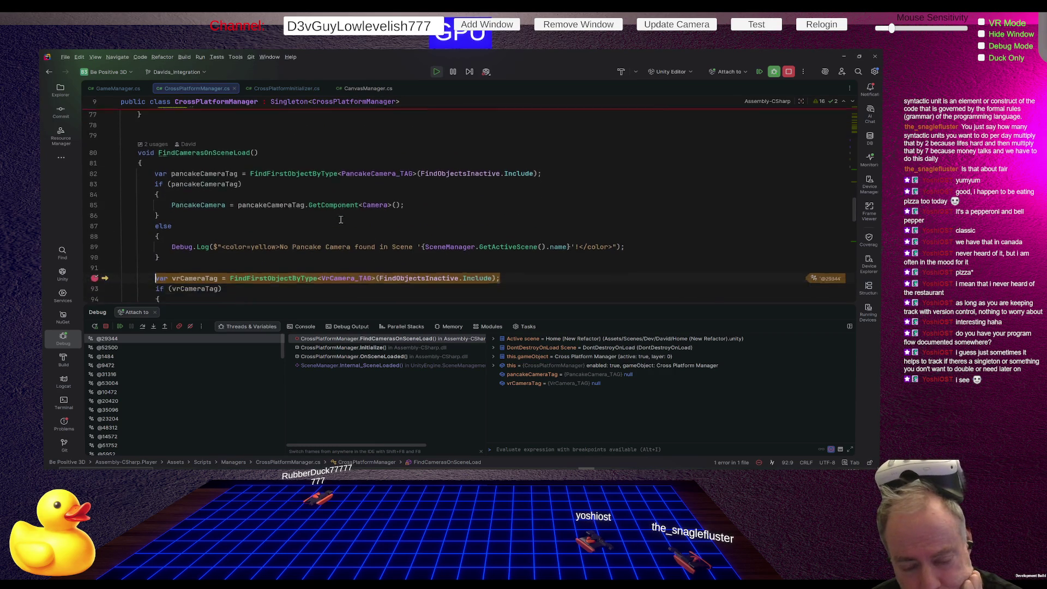
pyautogui.scroll(3, 258, 247)
# Find where FindCamerasOnSceneLoad is called and breakpoint the setCameraOnSceneLoad call on line 59.
pyautogui.keyDown('ctrl'); pyautogui.click(216, 219); pyautogui.keyUp('ctrl')
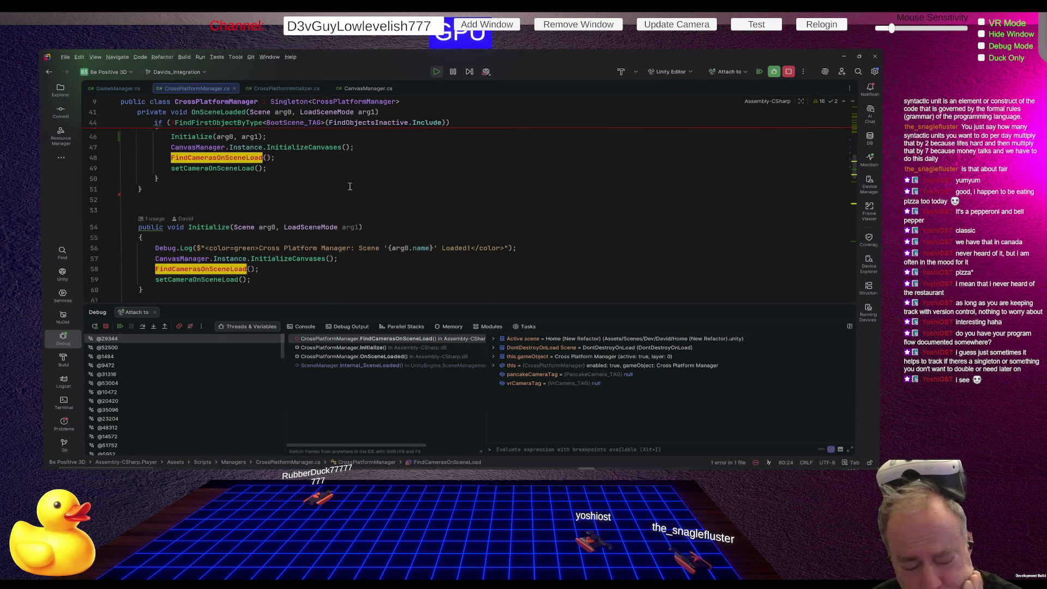
pyautogui.scroll(3, 328, 188)
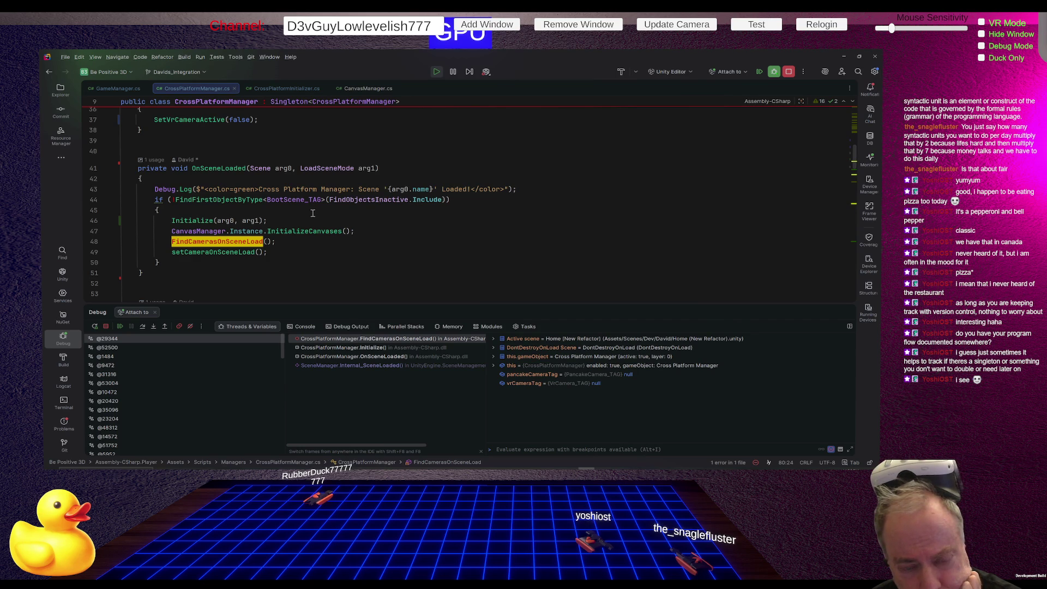
pyautogui.scroll(-3, 312, 213)
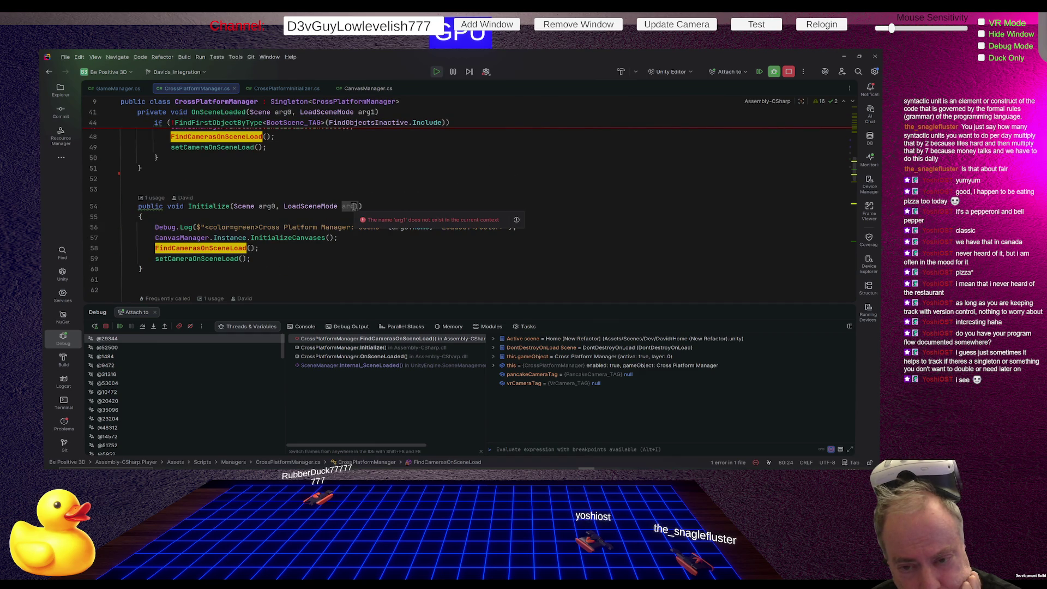
pyautogui.moveTo(268, 206)
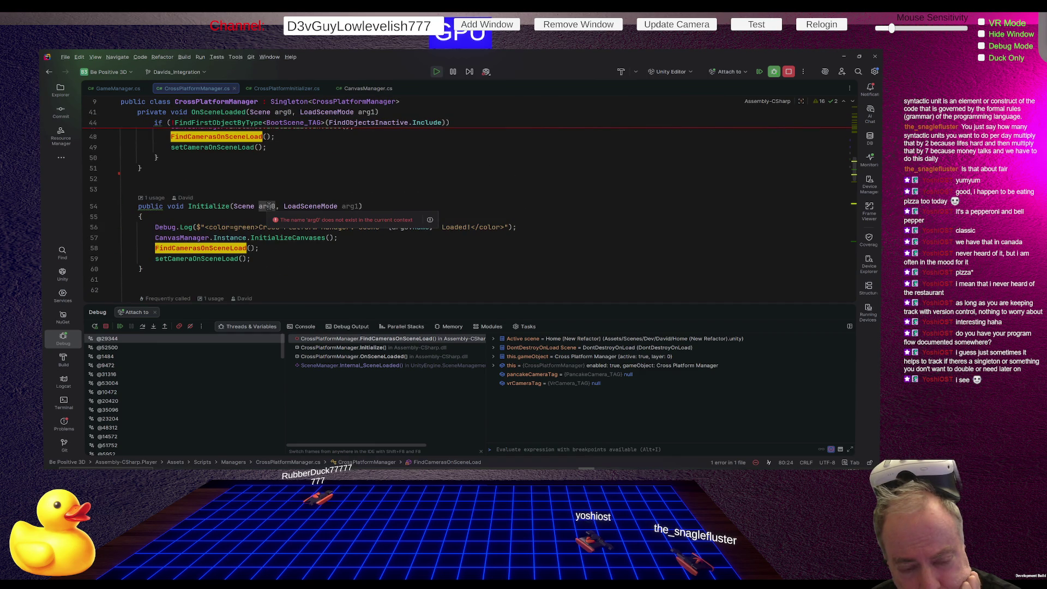
pyautogui.scroll(-3, 269, 206)
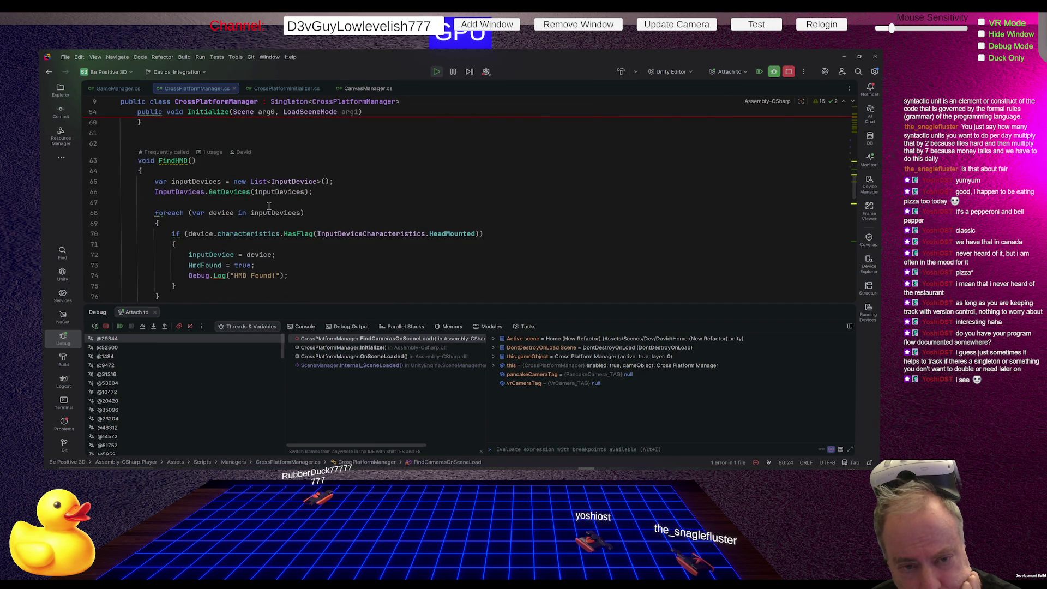
pyautogui.scroll(3, 269, 206)
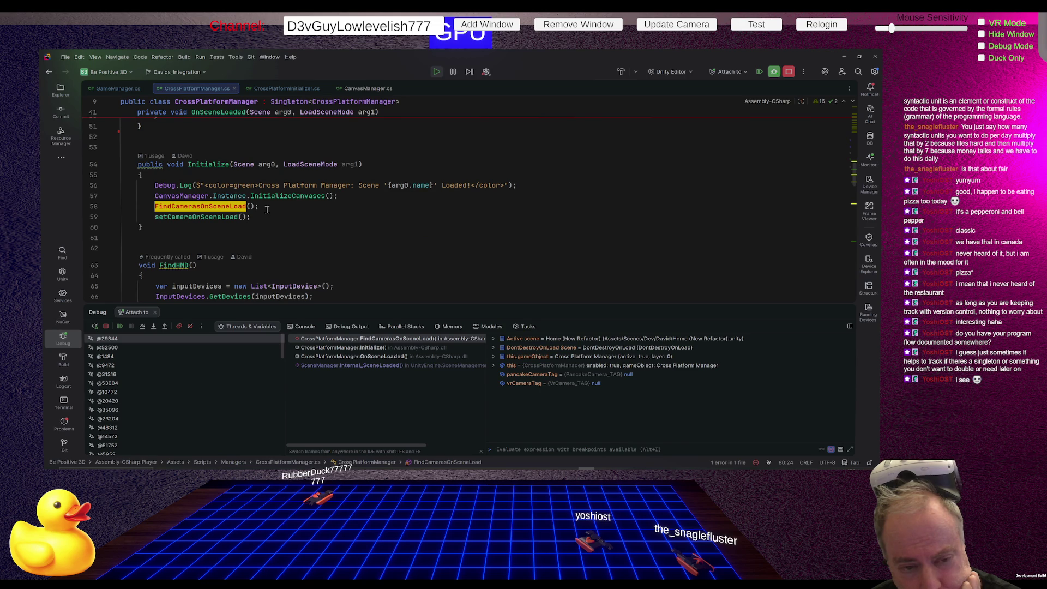
pyautogui.click(97, 218)
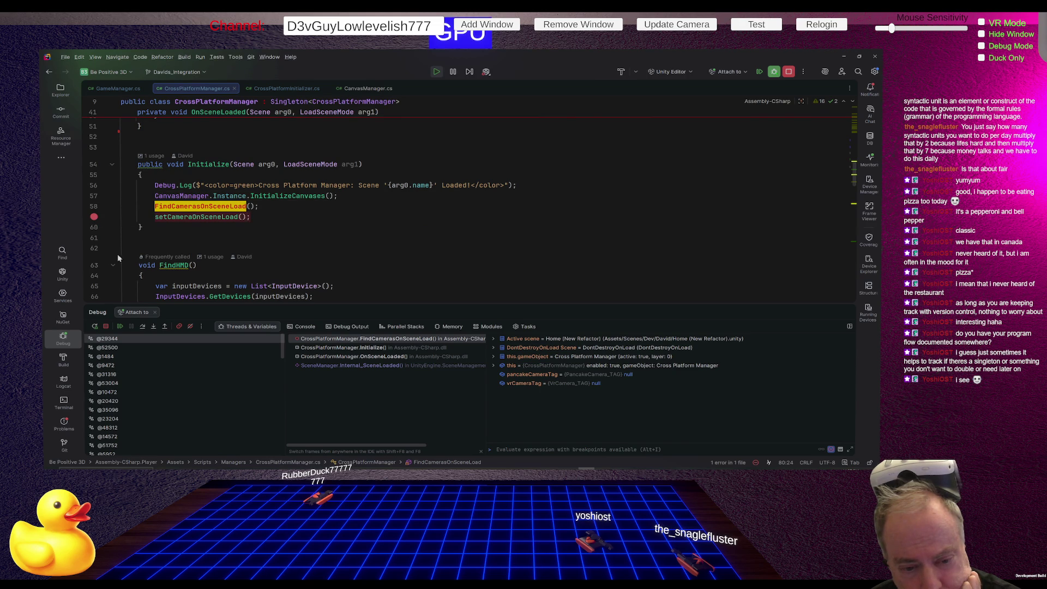
# Check arg0 at line 59, move the breakpoint to line 58, then inspect VRCamera and PancakeCamera.
pyautogui.click(121, 326)
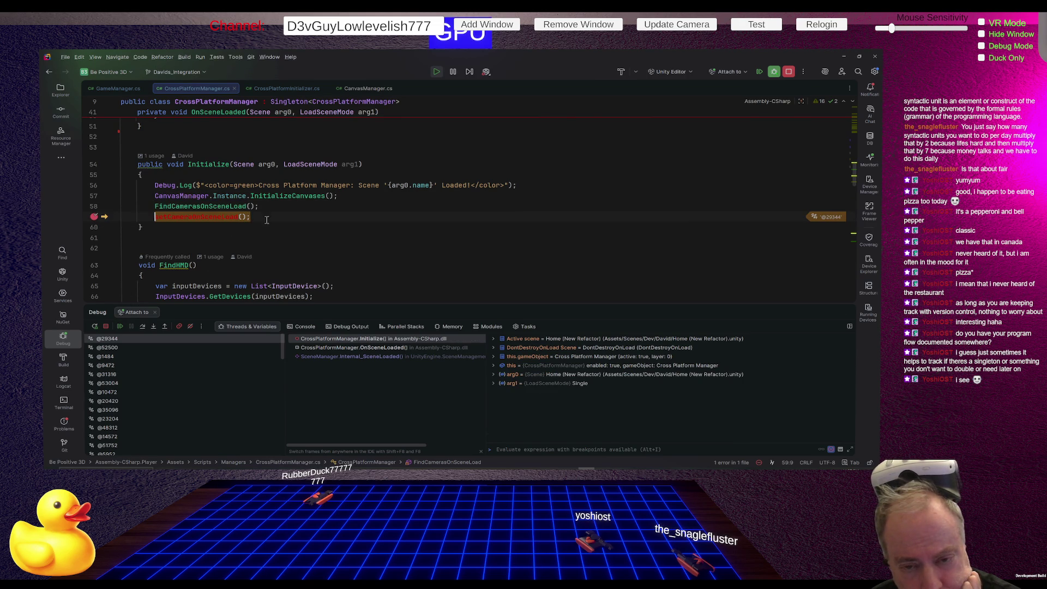
pyautogui.moveTo(260, 164)
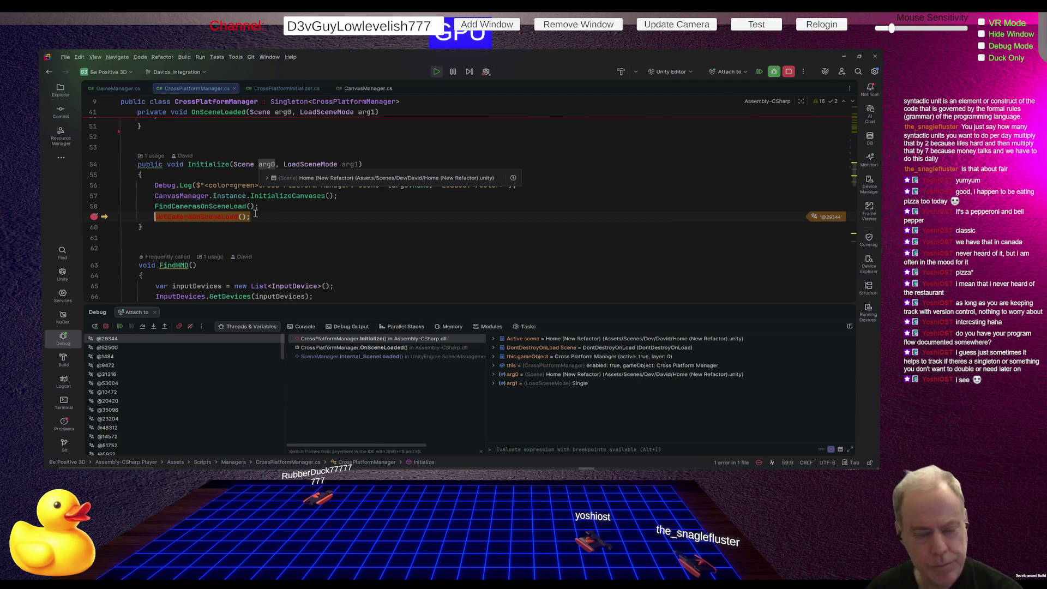
pyautogui.click(94, 216)
pyautogui.click(94, 207)
pyautogui.click(120, 326)
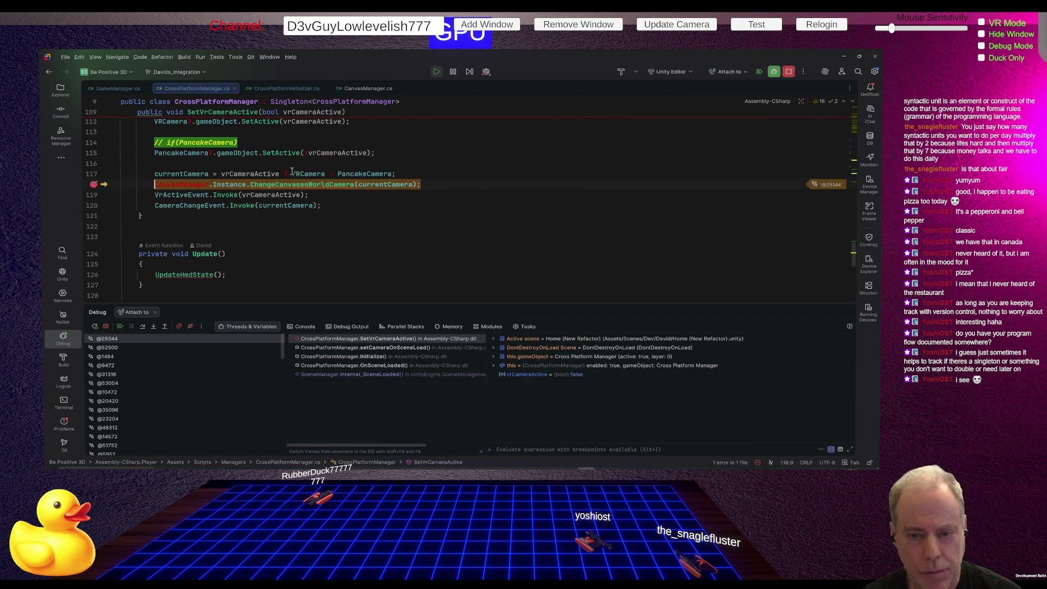
pyautogui.moveTo(294, 173)
pyautogui.moveTo(351, 175)
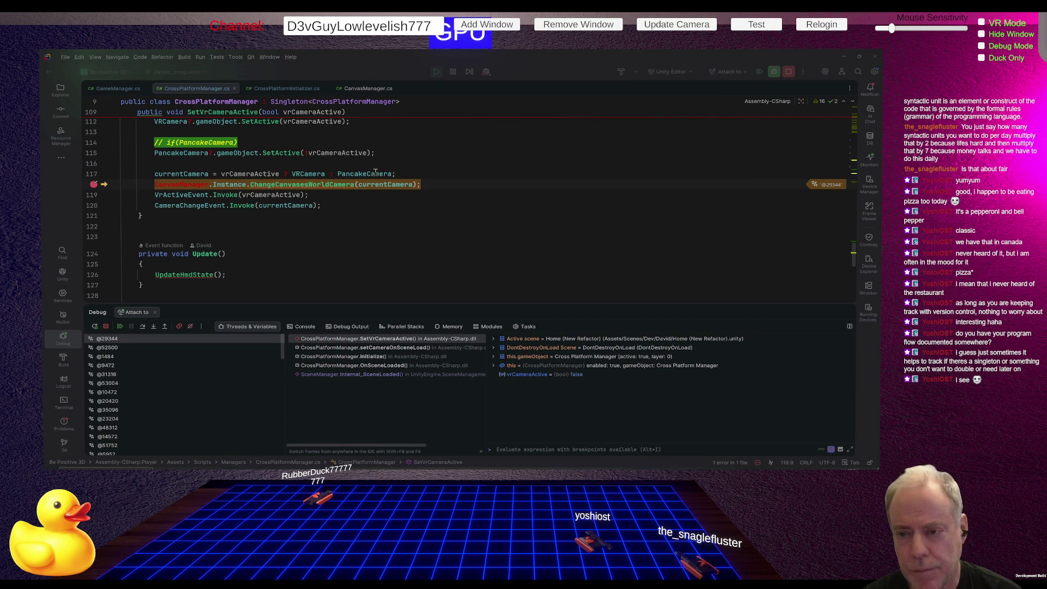
# Remove the line 92 and line 118 breakpoints, resuming after each so the game runs freely.
pyautogui.click(120, 326)
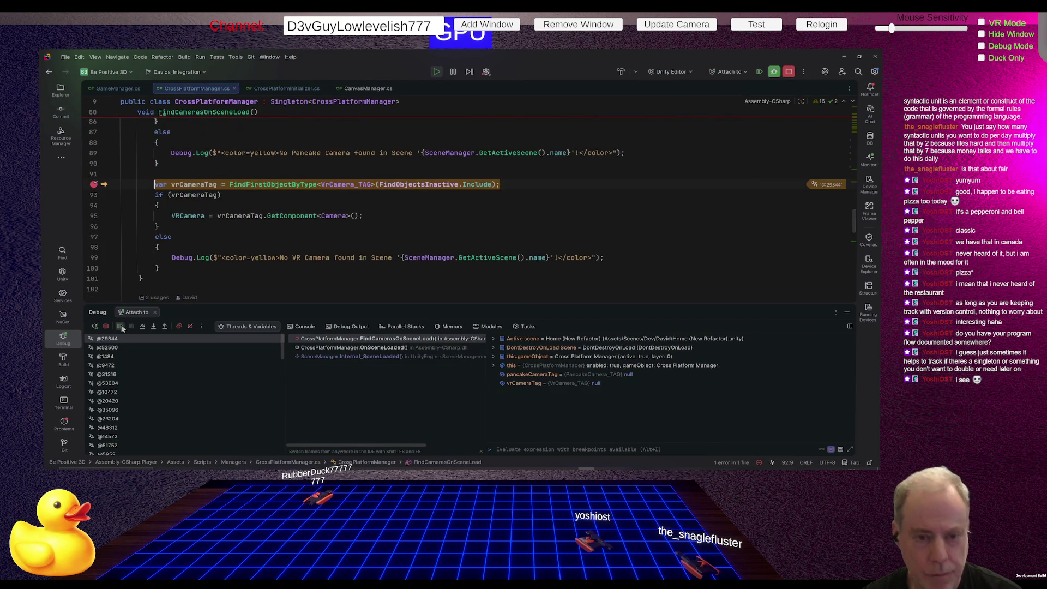
pyautogui.click(94, 185)
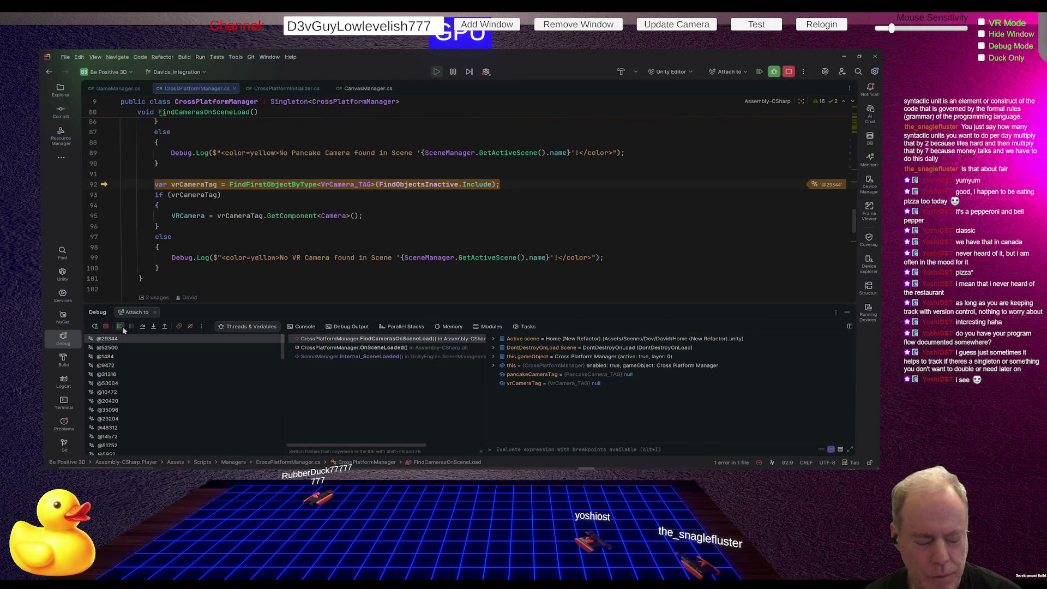
pyautogui.click(120, 325)
pyautogui.click(93, 185)
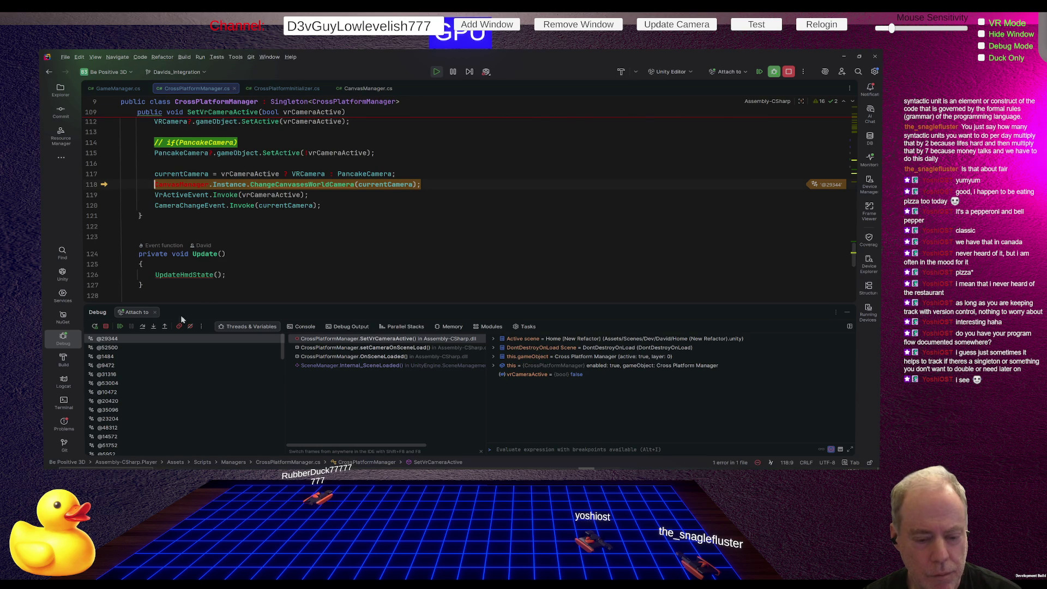
pyautogui.click(119, 326)
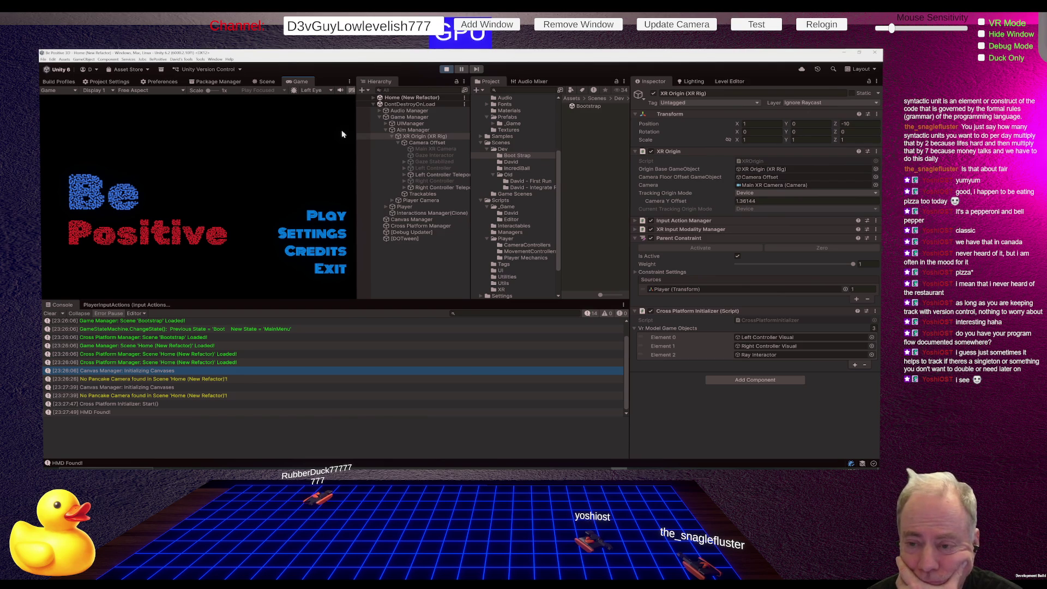
# Select Player Camera in the Hierarchy and exit Play mode back to the Bootstrap scene.
pyautogui.click(427, 201)
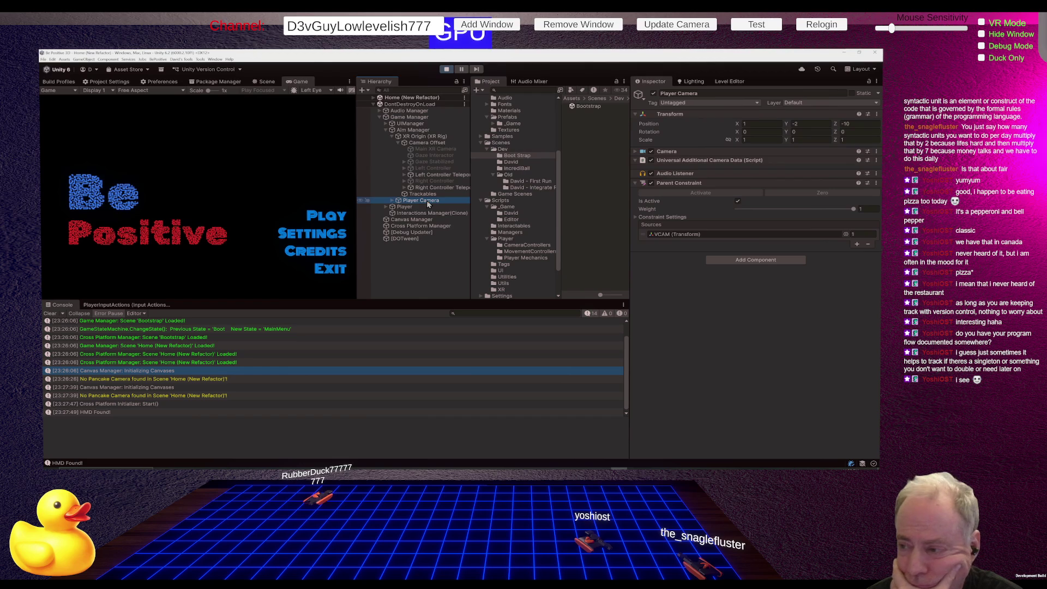
pyautogui.click(447, 69)
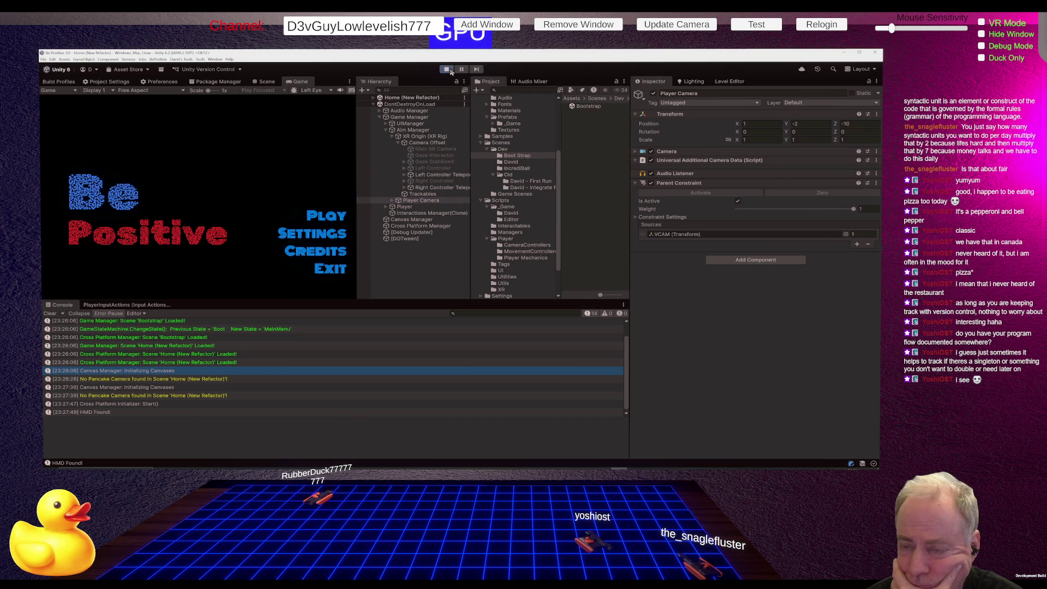
pyautogui.click(449, 69)
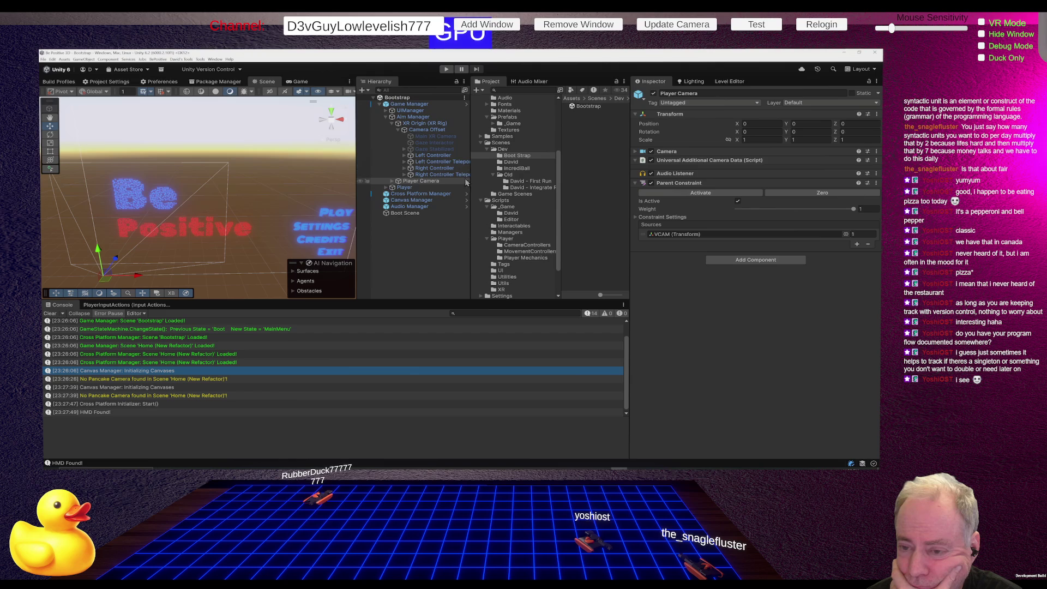
# Search components for 'tag', add Pancake Camera_TAG to Player Camera, and review its component menu.
pyautogui.click(729, 259)
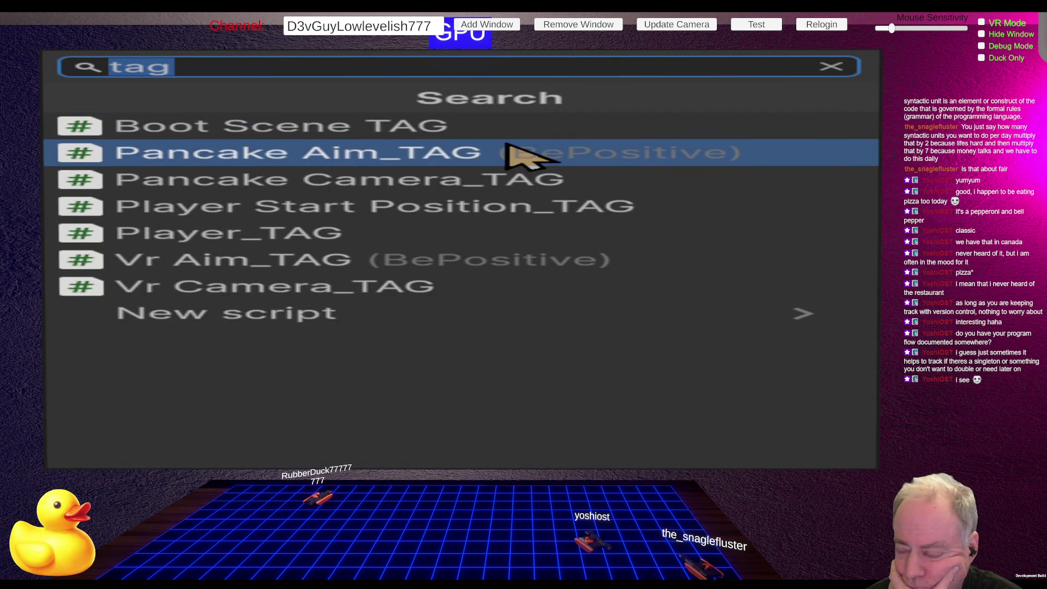
pyautogui.click(469, 183)
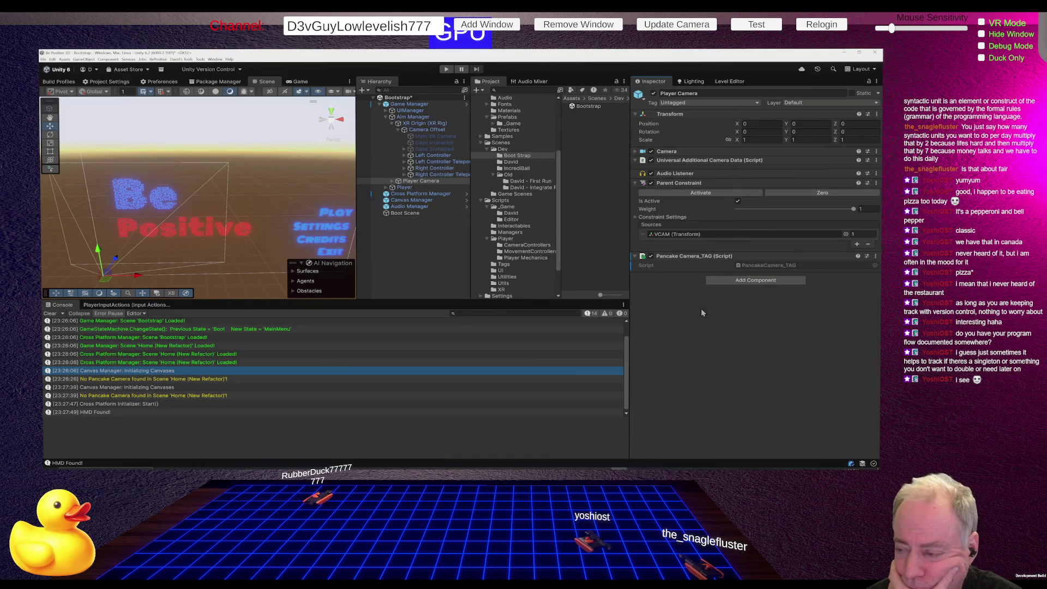
pyautogui.rightClick(684, 257)
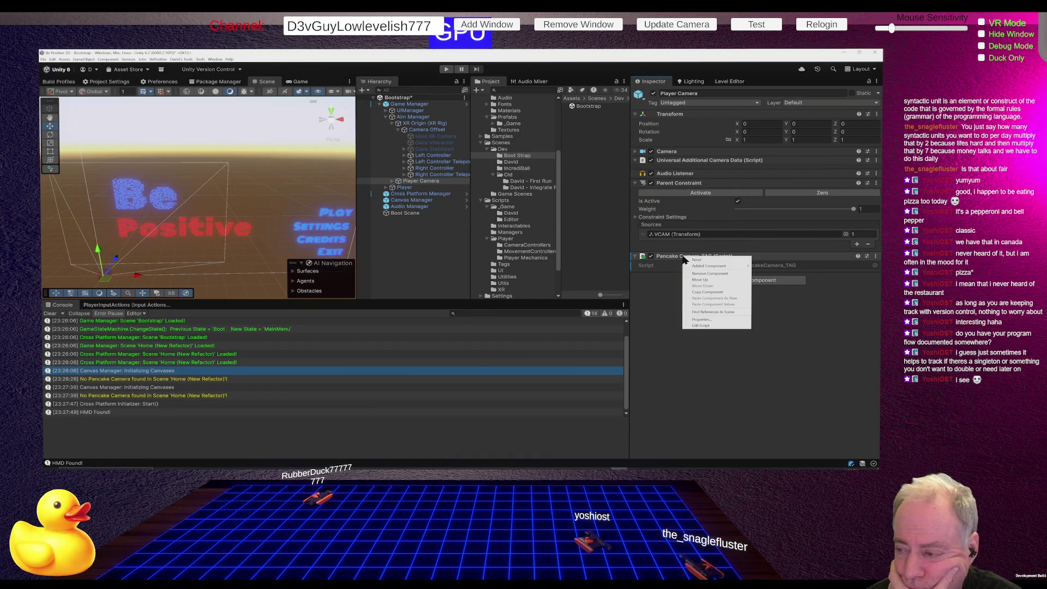
pyautogui.click(765, 266)
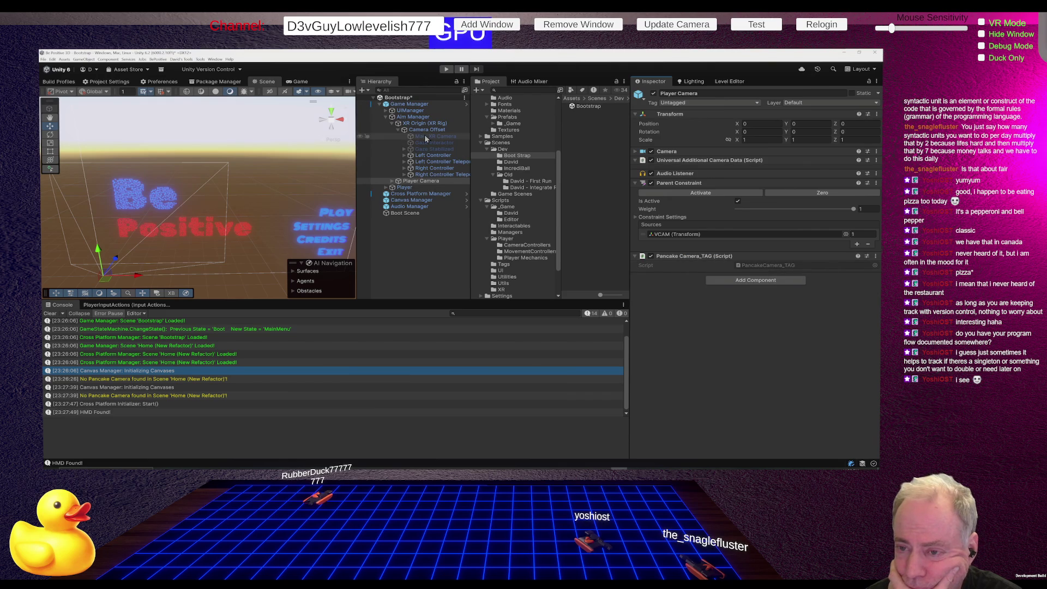
# Confirm Main XR Camera has the Vr Camera_TAG component, then enter Play mode.
pyautogui.click(423, 136)
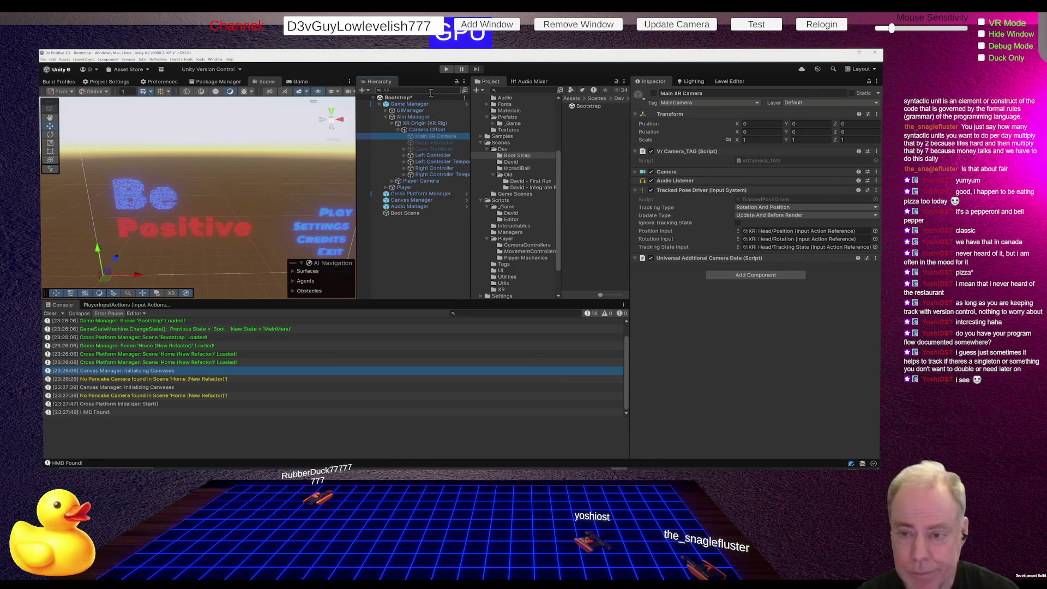
pyautogui.click(445, 69)
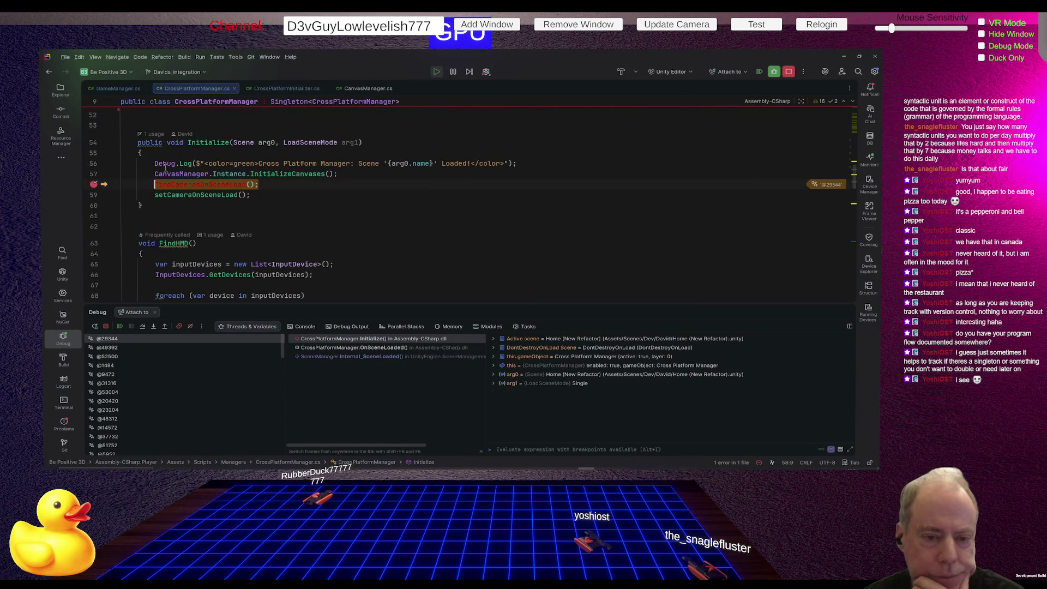
# Jump from the Initialize call to the FindCamerasOnSceneLoad definition.
pyautogui.moveTo(166, 168)
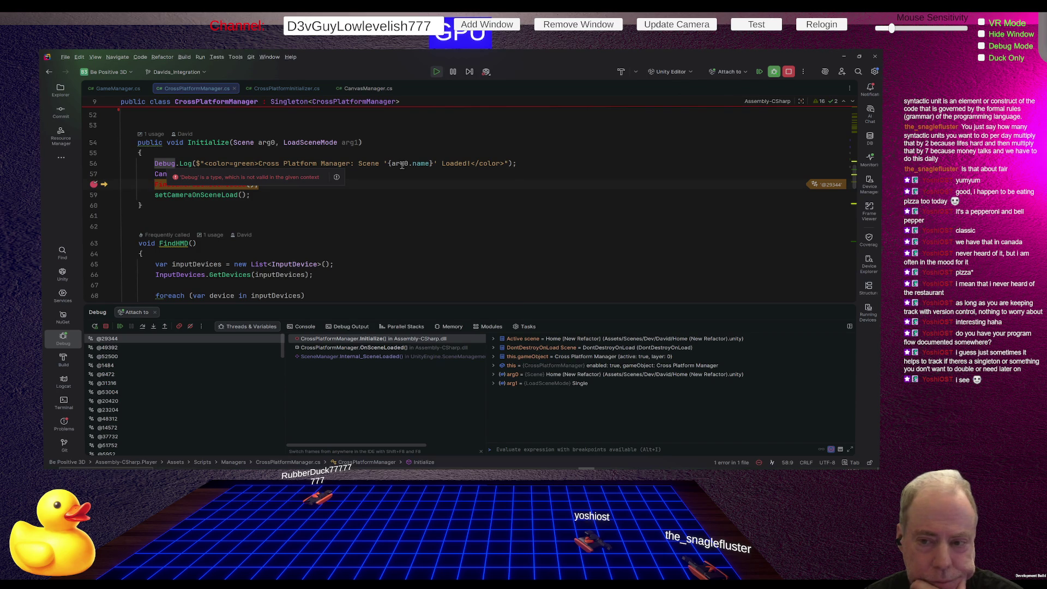
pyautogui.moveTo(402, 164)
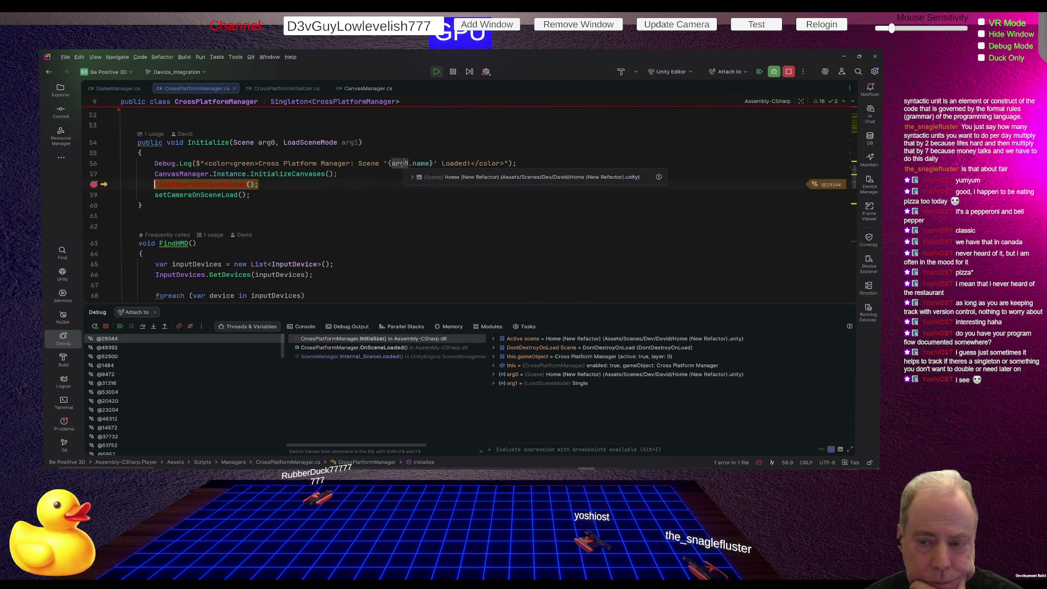
pyautogui.scroll(-3, 415, 213)
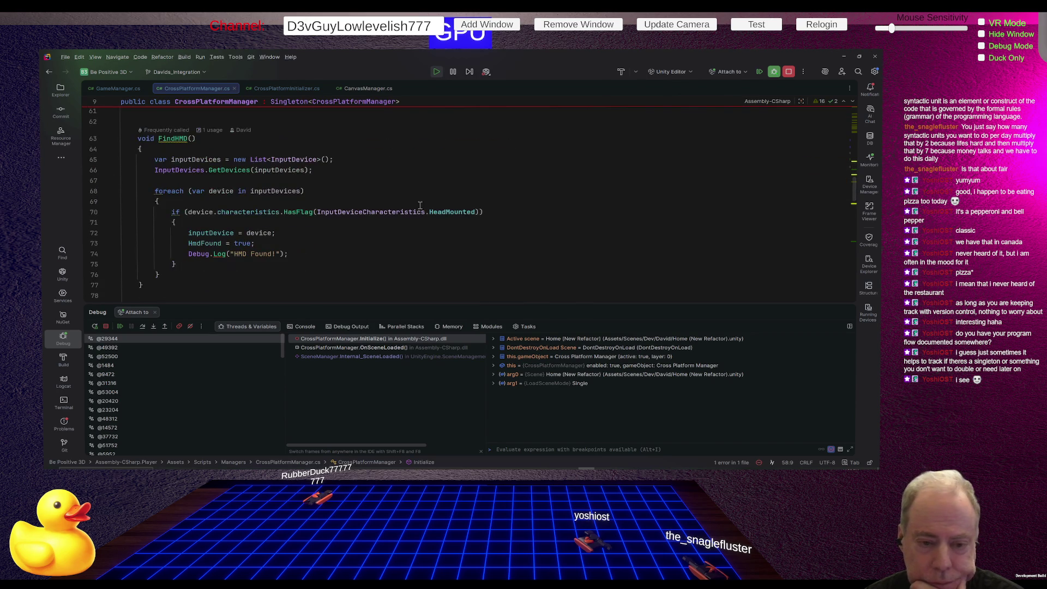
pyautogui.scroll(3, 420, 206)
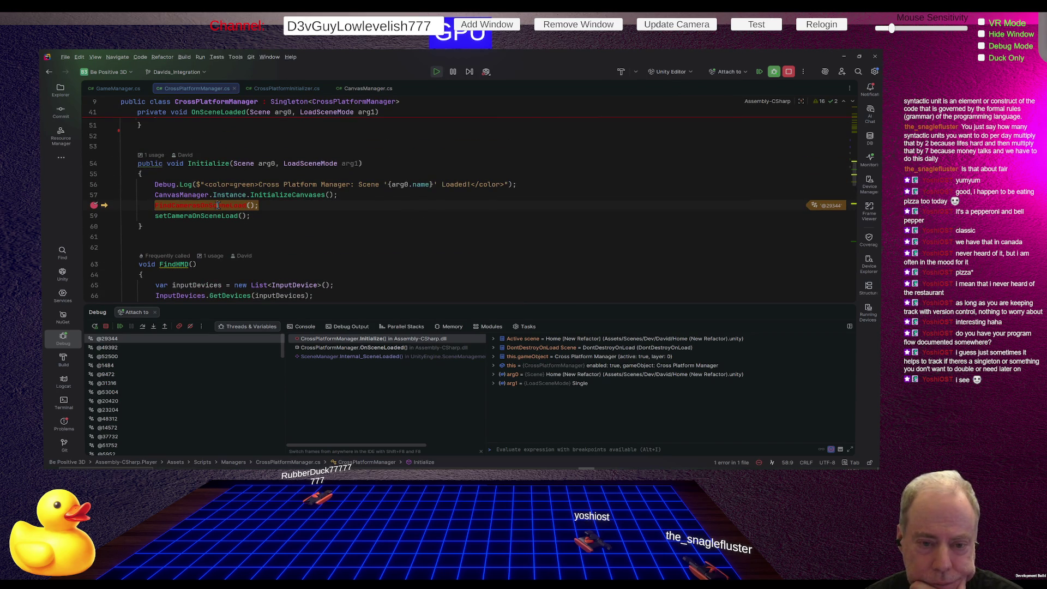
pyautogui.click(217, 193)
pyautogui.hotkey('ctrl', 'b')
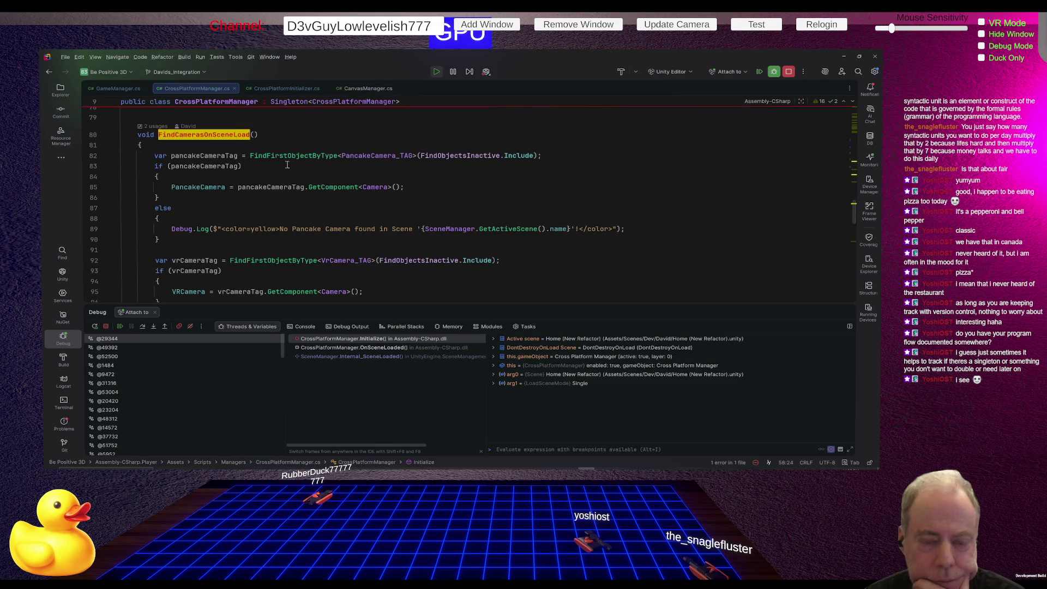
# Break at line 93 to confirm pancakeCameraTag is found, then remove it and resume the game.
pyautogui.click(95, 271)
pyautogui.click(120, 327)
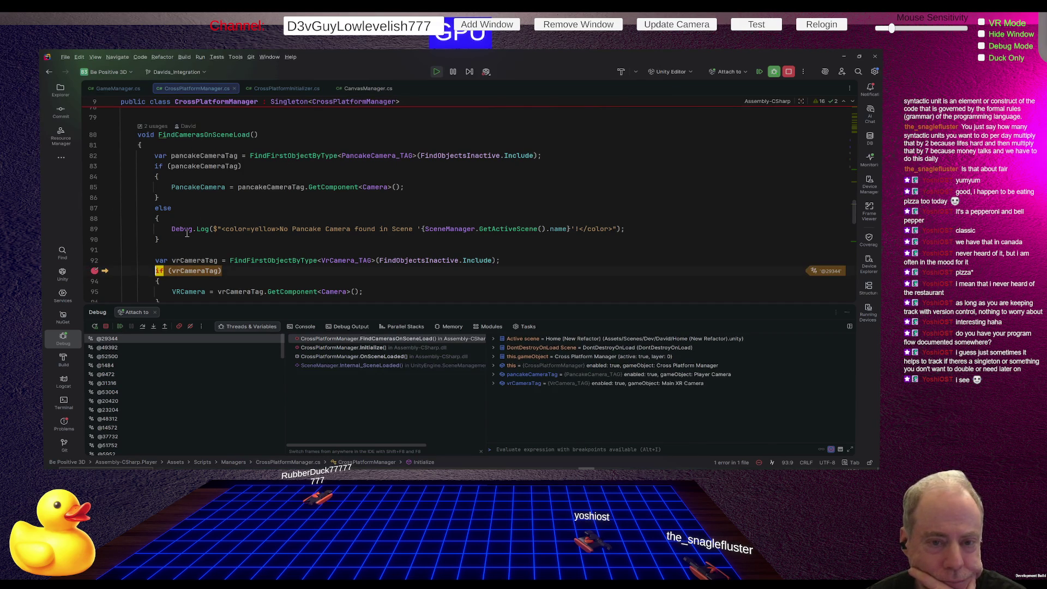
pyautogui.moveTo(194, 156)
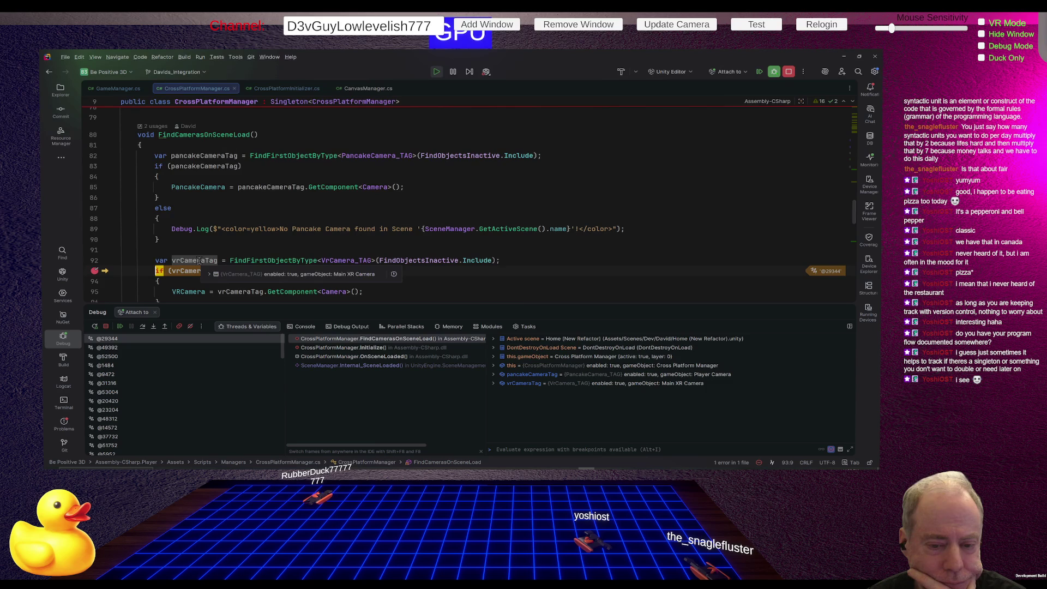
pyautogui.click(96, 273)
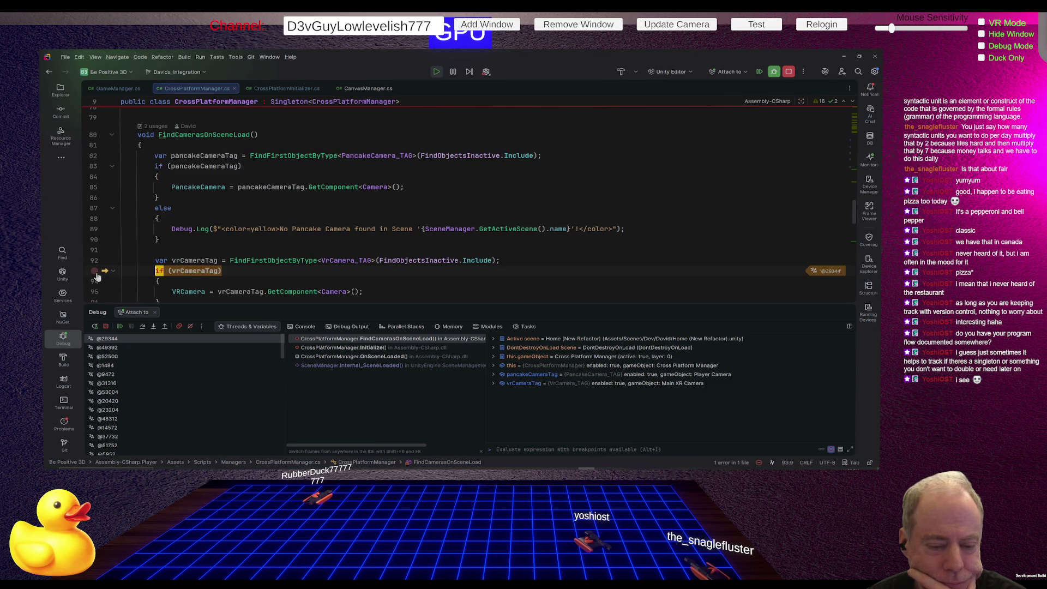
pyautogui.click(119, 326)
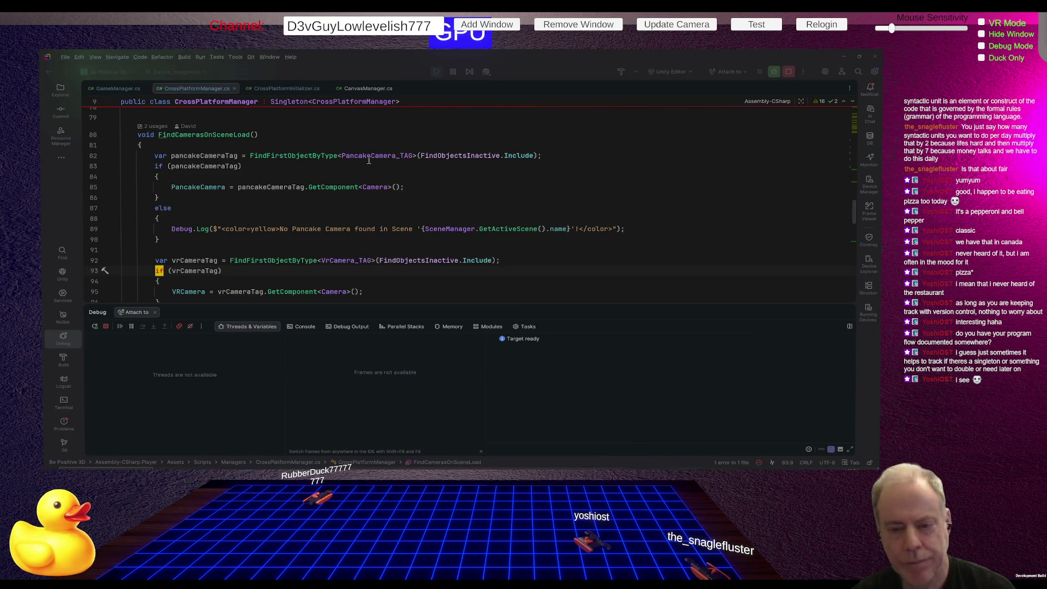
pyautogui.hotkey('alt', 'Tab')
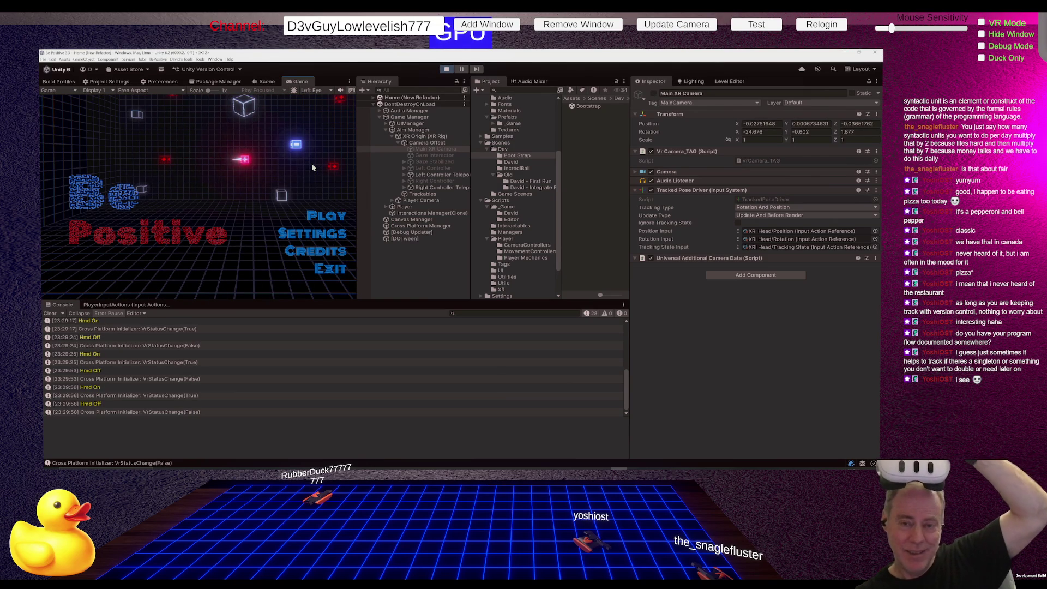
# Watch the Console log Hmd On/Off and VrStatusChange messages, then switch to the Scene view.
pyautogui.click(266, 82)
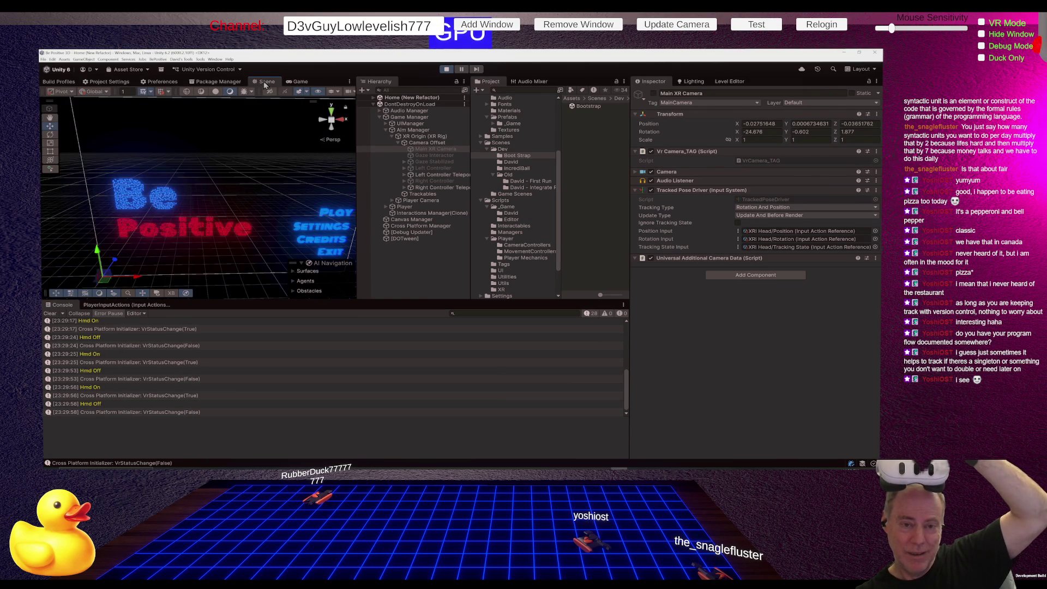
# Orbit the Scene view, expand Home (New Refactor), and frame the Block #1 cube.
pyautogui.moveTo(129, 189)
pyautogui.mouseDown()
pyautogui.moveTo(345, 285)
pyautogui.moveTo(67, 195)
pyautogui.moveTo(76, 229)
pyautogui.moveTo(109, 202)
pyautogui.mouseUp()
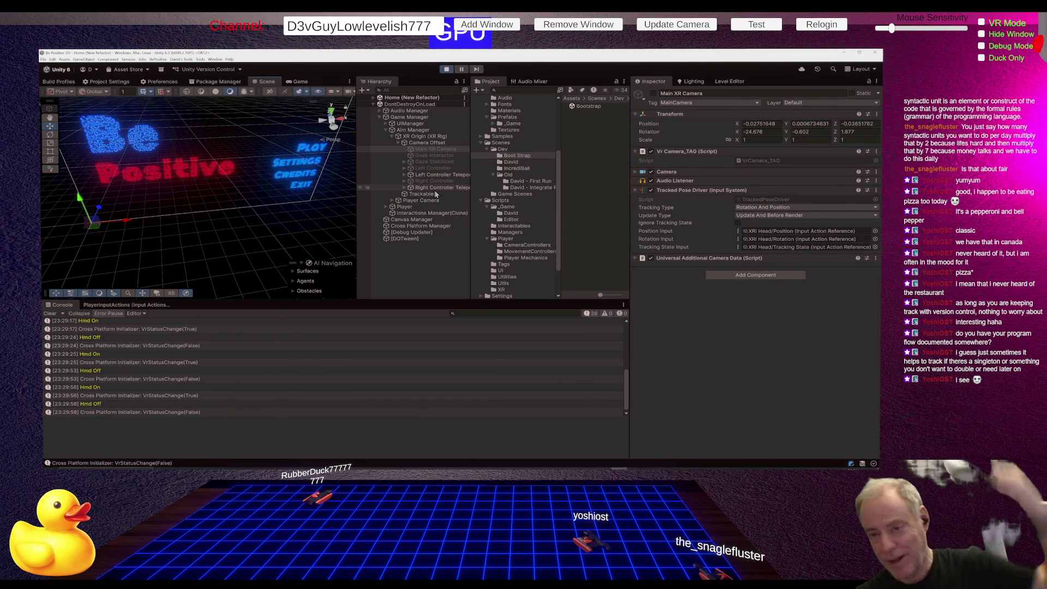
pyautogui.click(374, 99)
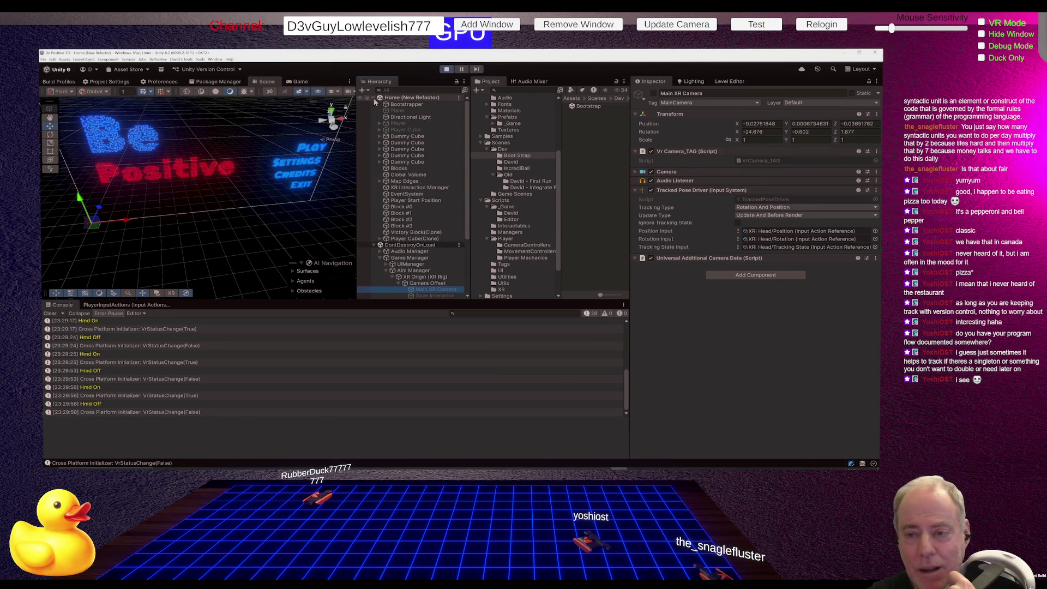
pyautogui.doubleClick(409, 214)
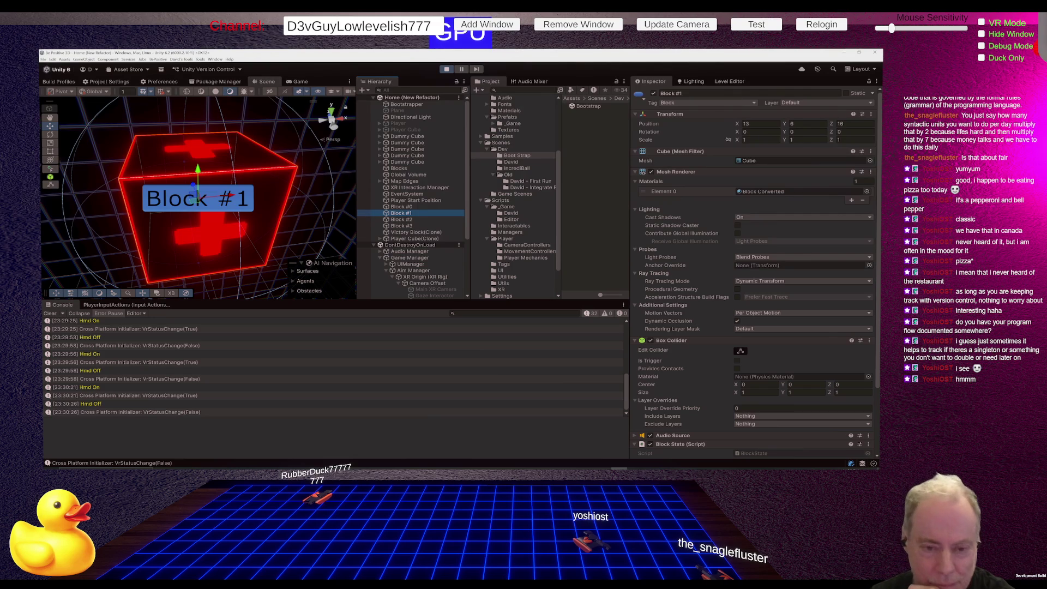
# Return to the Game view and stop Play mode.
pyautogui.click(300, 82)
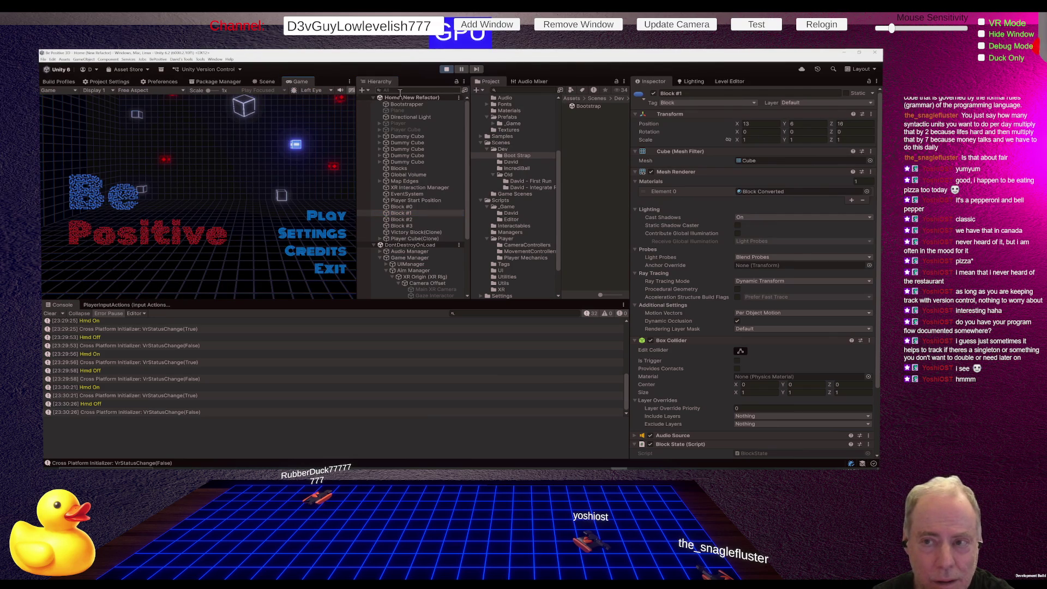
pyautogui.click(446, 71)
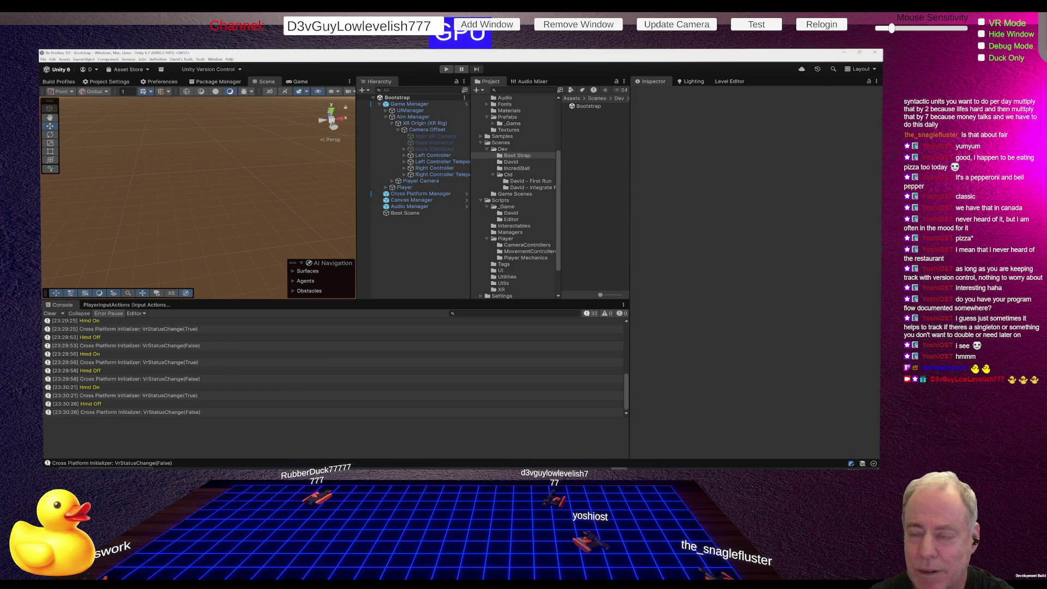
# Open the Home (New Refactor) scene from Scenes > Dev > David and enter Play mode.
pyautogui.click(513, 162)
pyautogui.doubleClick(593, 107)
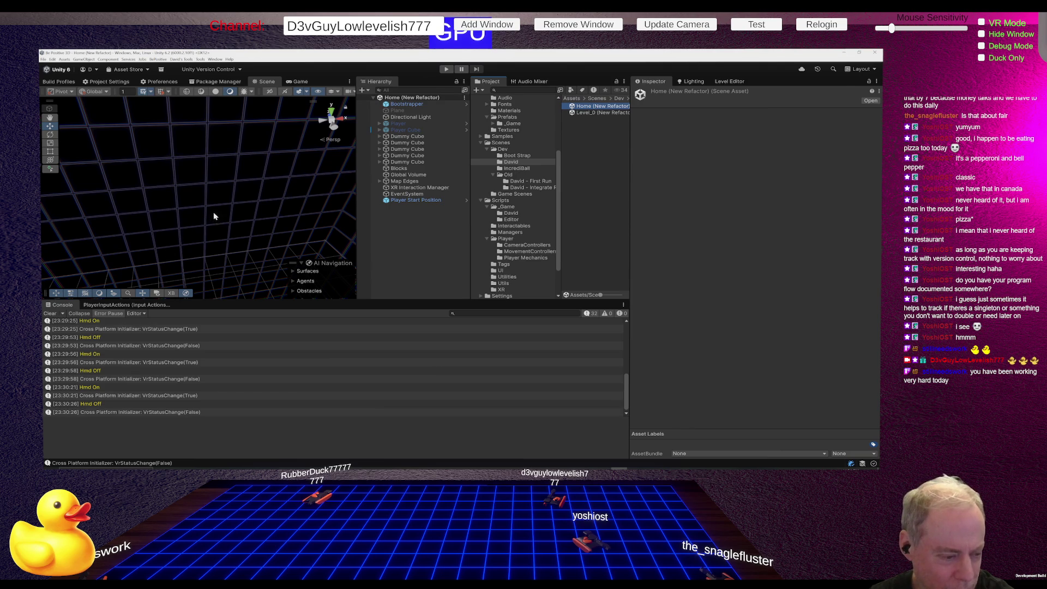
pyautogui.moveTo(214, 205)
pyautogui.mouseDown()
pyautogui.moveTo(604, 257)
pyautogui.moveTo(712, 213)
pyautogui.moveTo(757, 257)
pyautogui.moveTo(780, 160)
pyautogui.moveTo(812, 208)
pyautogui.moveTo(877, 187)
pyautogui.moveTo(217, 178)
pyautogui.moveTo(225, 153)
pyautogui.moveTo(285, 153)
pyautogui.moveTo(278, 115)
pyautogui.moveTo(289, 120)
pyautogui.mouseUp()
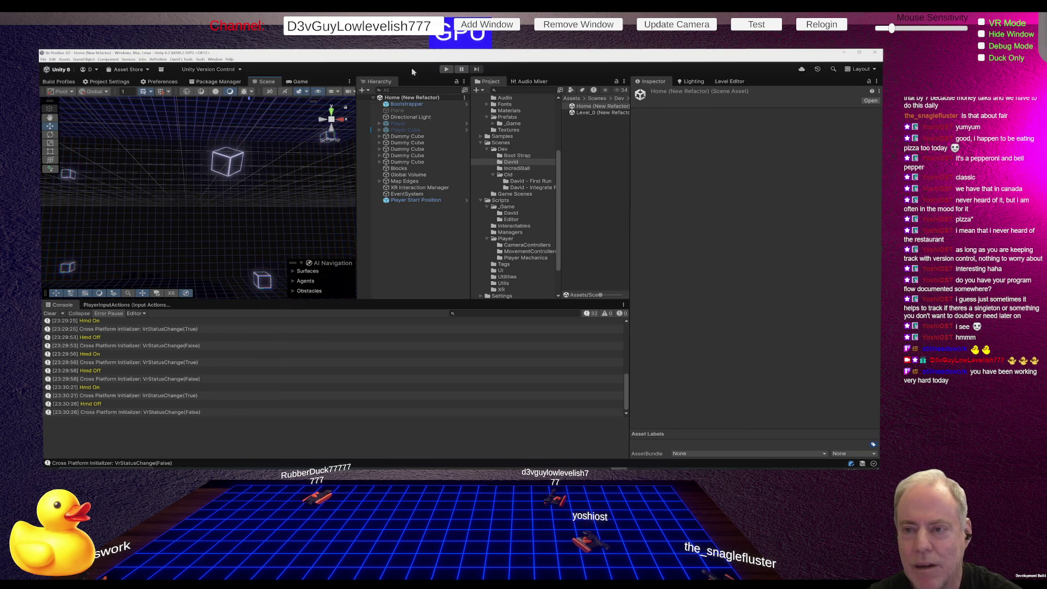
pyautogui.click(448, 69)
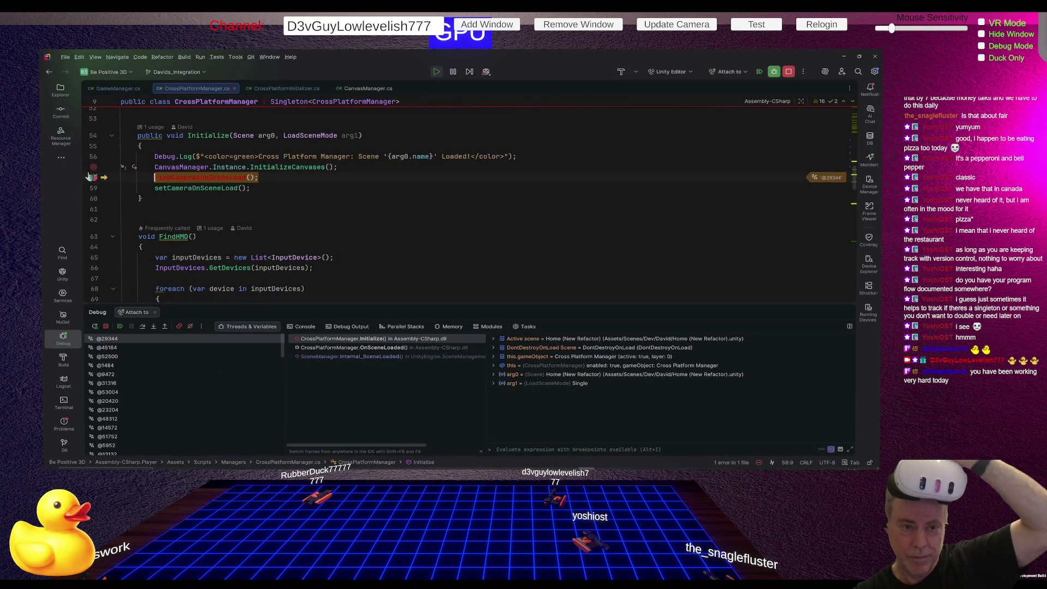
# Resume Rider's debugger past the line-58 breakpoint in CrossPlatformManager's Initialize.
pyautogui.click(121, 326)
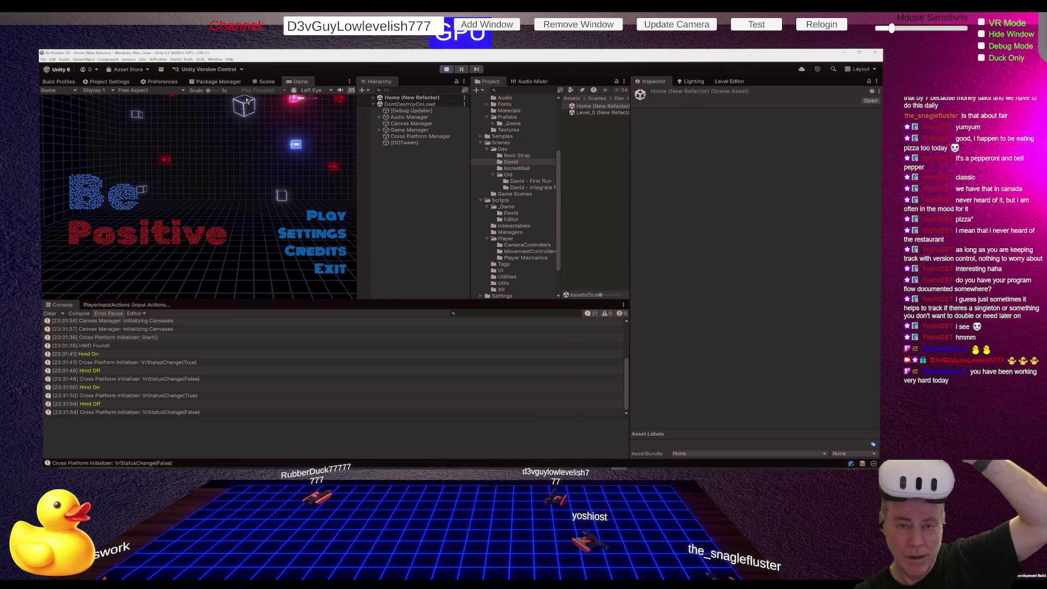
# Look around the running Home (New Refactor) scene in the Scene view, then exit Play mode.
pyautogui.click(265, 83)
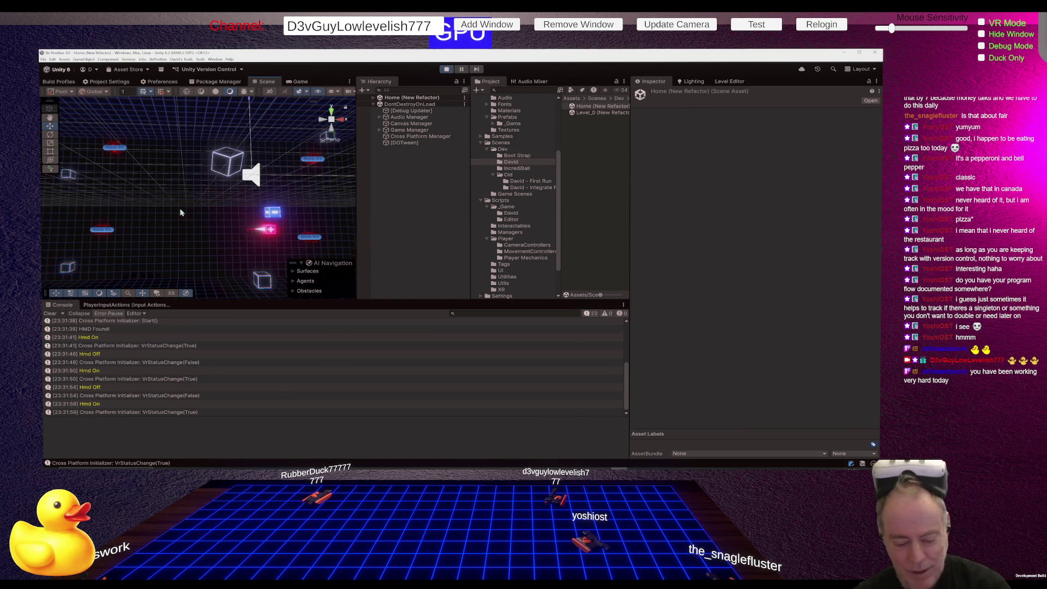
pyautogui.moveTo(190, 219)
pyautogui.mouseDown()
pyautogui.moveTo(209, 226)
pyautogui.moveTo(332, 200)
pyautogui.moveTo(224, 209)
pyautogui.moveTo(226, 99)
pyautogui.moveTo(244, 57)
pyautogui.moveTo(262, 412)
pyautogui.moveTo(296, 400)
pyautogui.mouseUp()
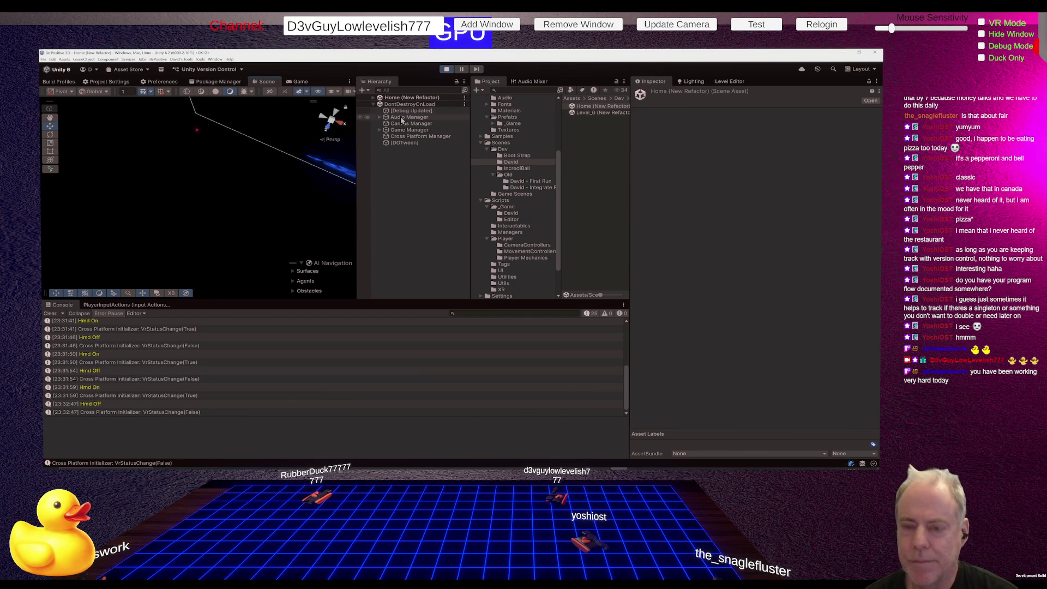
pyautogui.click(447, 70)
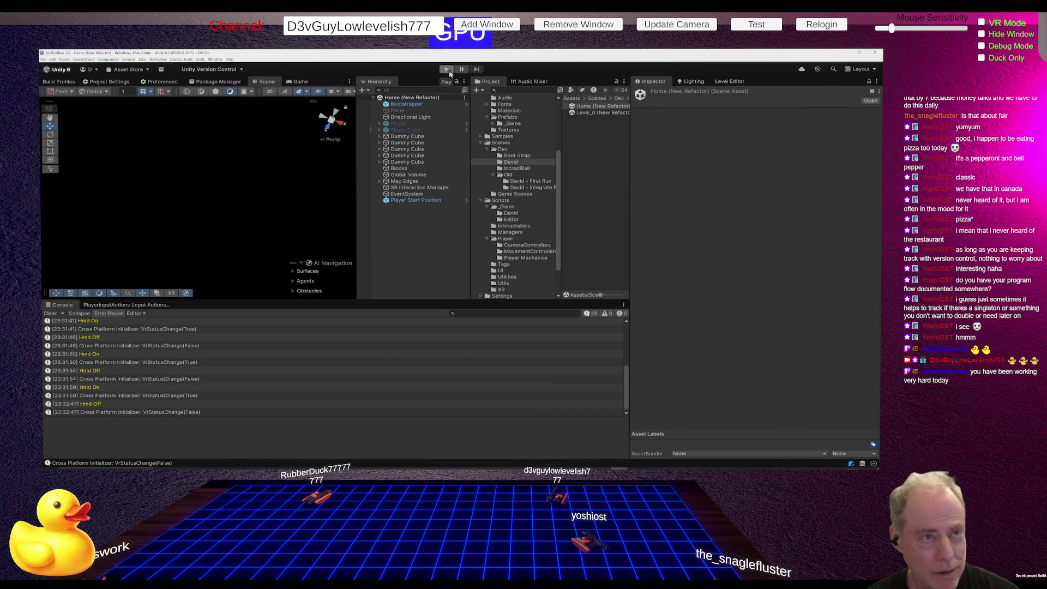
# Re-enter Play mode and view the grid in perspective in the Scene view.
pyautogui.click(447, 69)
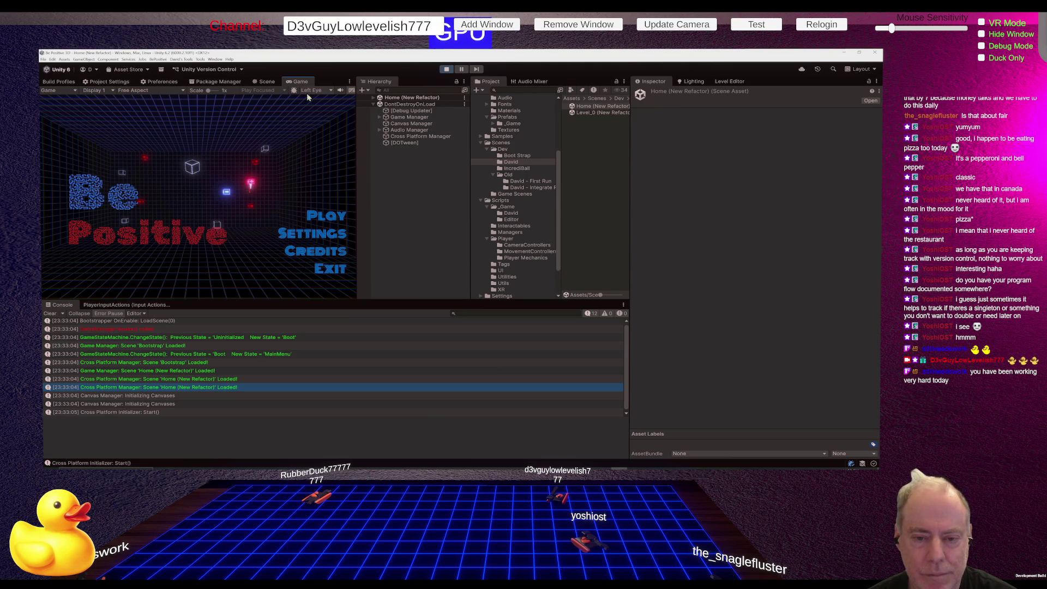
pyautogui.click(263, 83)
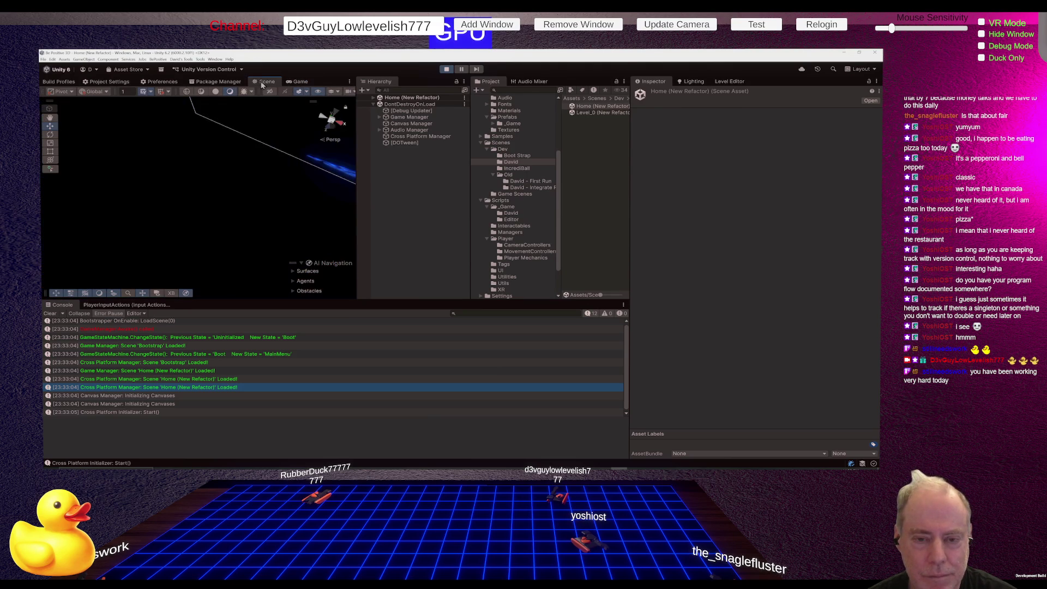
pyautogui.moveTo(226, 171); pyautogui.dragTo(180, 202)
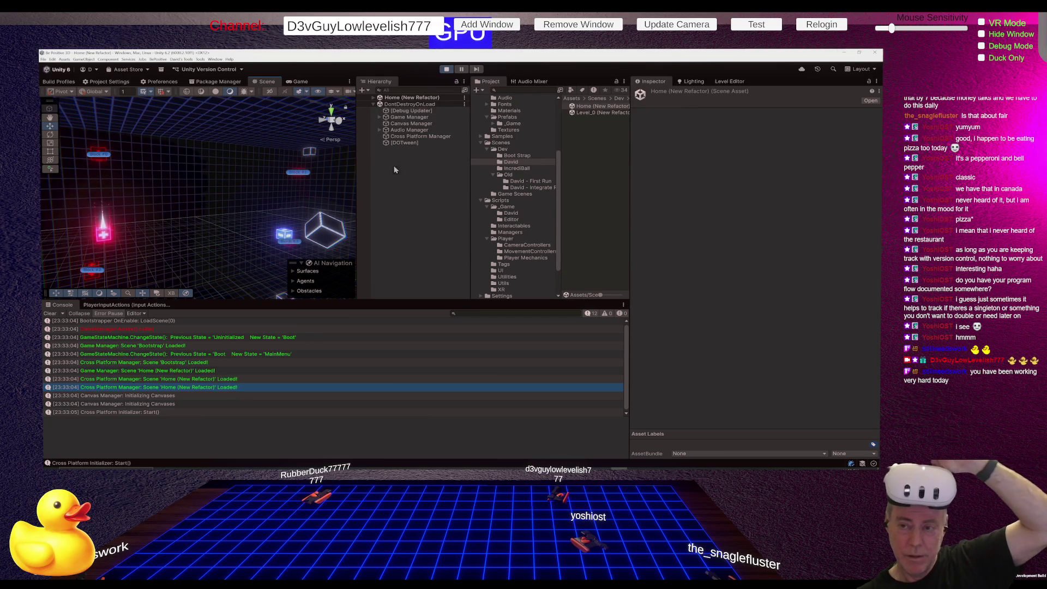
# Stop and restart Play mode, then watch the fresh run in the Scene tab.
pyautogui.click(446, 69)
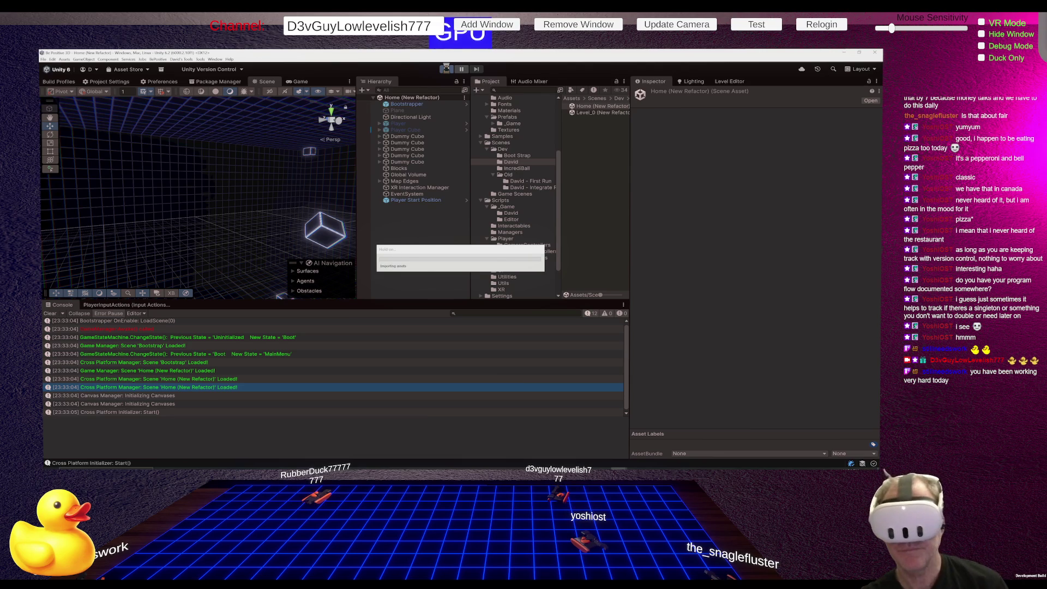
pyautogui.click(448, 70)
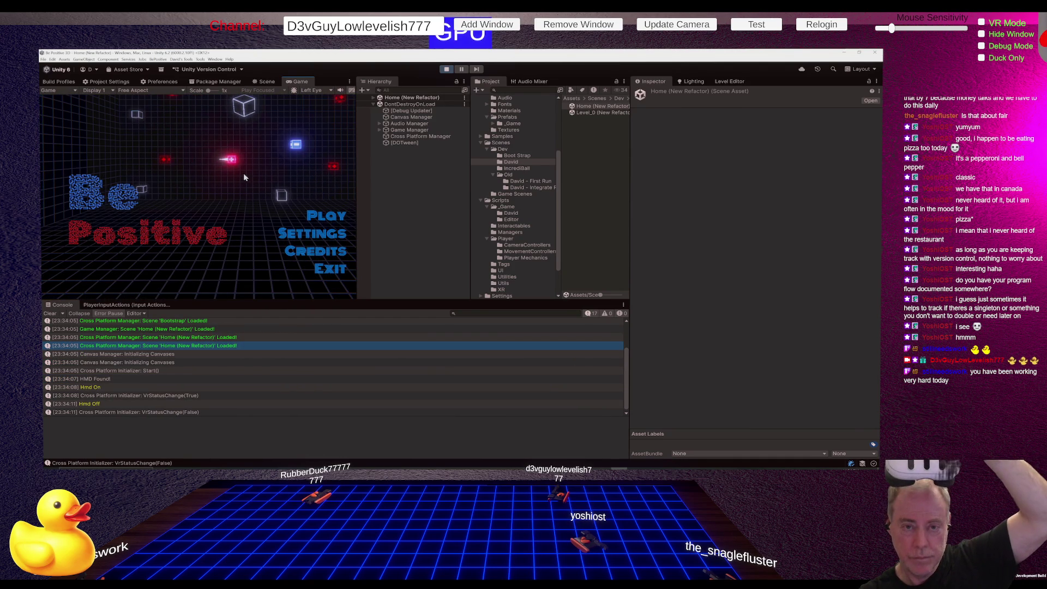
pyautogui.click(266, 81)
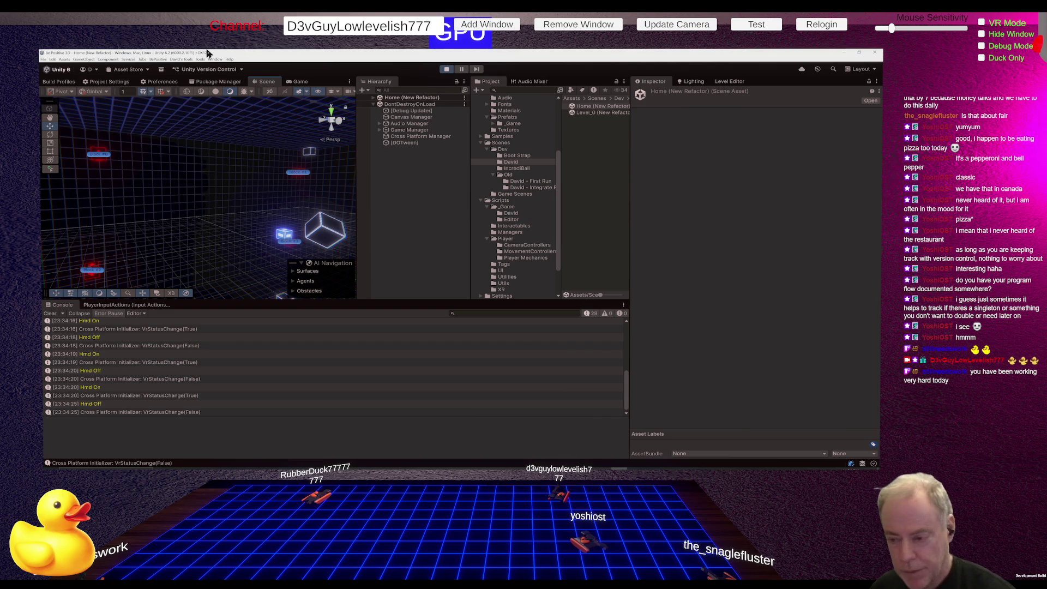
# Swing the Scene view around and select the red Player Cube(Clone) to inspect it.
pyautogui.moveTo(103, 273)
pyautogui.mouseDown()
pyautogui.moveTo(350, 193)
pyautogui.moveTo(241, 206)
pyautogui.moveTo(230, 209)
pyautogui.moveTo(358, 189)
pyautogui.moveTo(412, 204)
pyautogui.moveTo(333, 198)
pyautogui.moveTo(343, 200)
pyautogui.mouseUp()
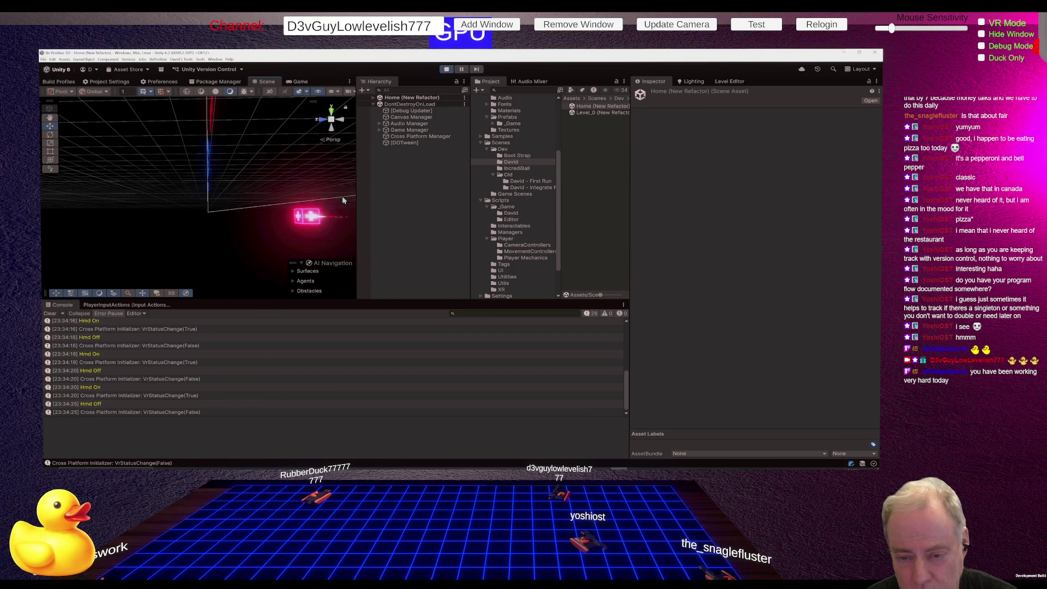
pyautogui.click(294, 207)
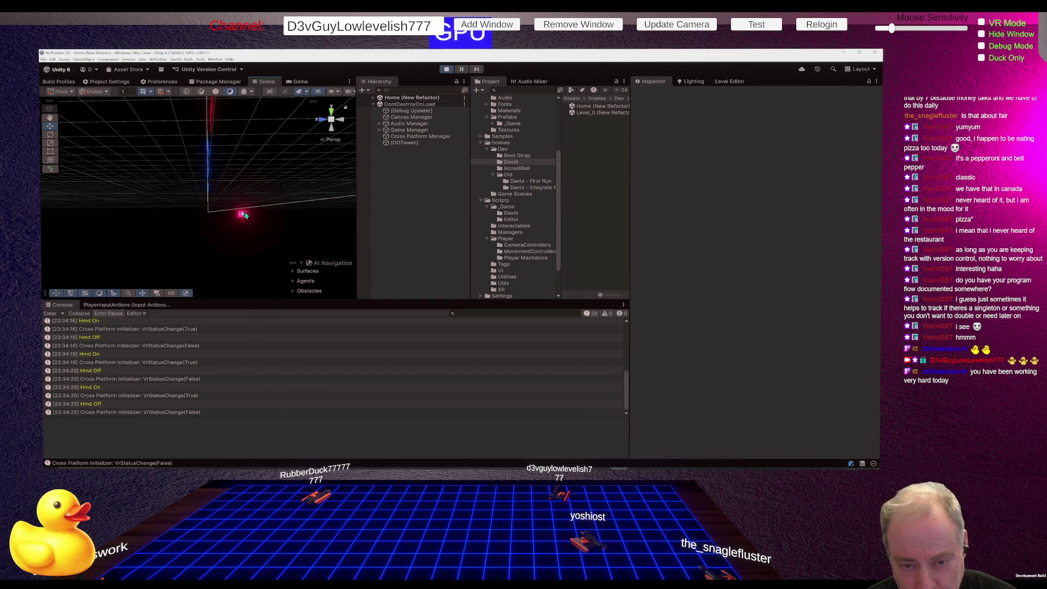
pyautogui.click(244, 214)
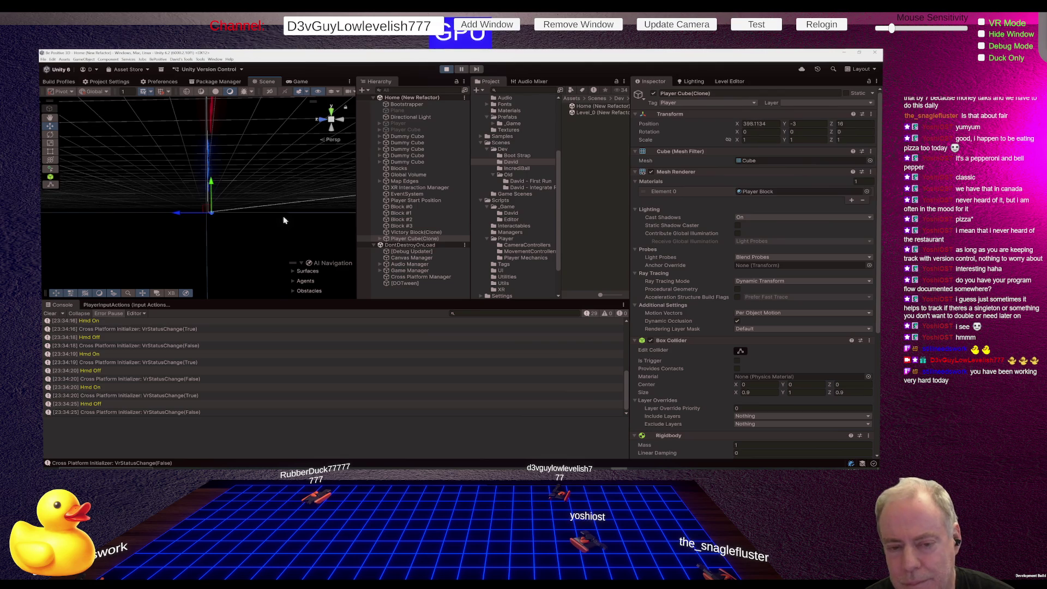
pyautogui.moveTo(284, 215)
pyautogui.mouseDown()
pyautogui.moveTo(135, 254)
pyautogui.moveTo(702, 277)
pyautogui.moveTo(606, 244)
pyautogui.mouseUp()
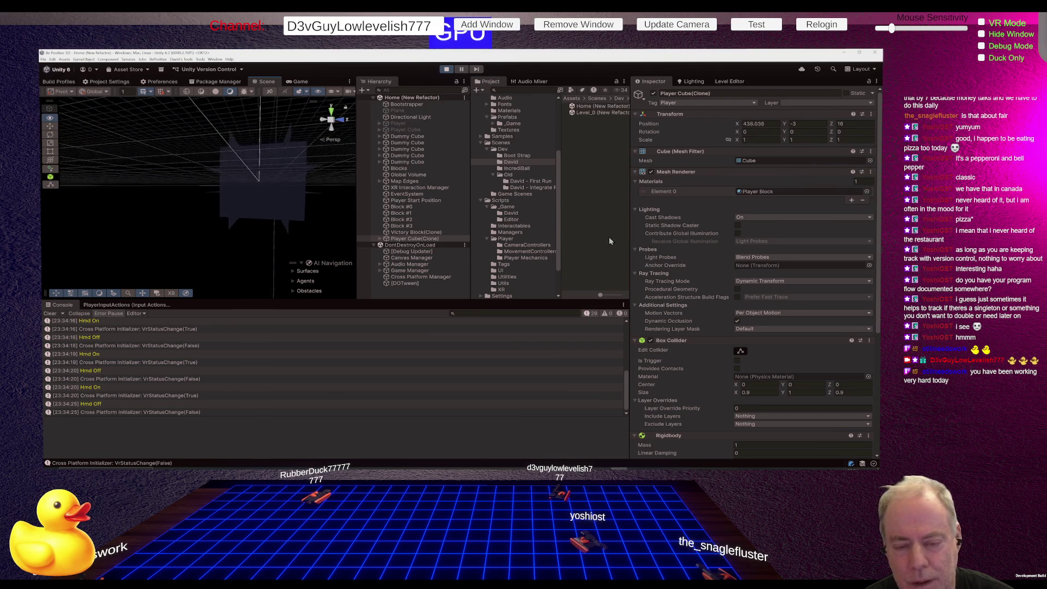
pyautogui.moveTo(246, 218)
pyautogui.mouseDown()
pyautogui.moveTo(339, 204)
pyautogui.moveTo(213, 261)
pyautogui.moveTo(249, 243)
pyautogui.moveTo(241, 225)
pyautogui.moveTo(122, 229)
pyautogui.moveTo(152, 206)
pyautogui.moveTo(175, 207)
pyautogui.moveTo(113, 227)
pyautogui.mouseUp()
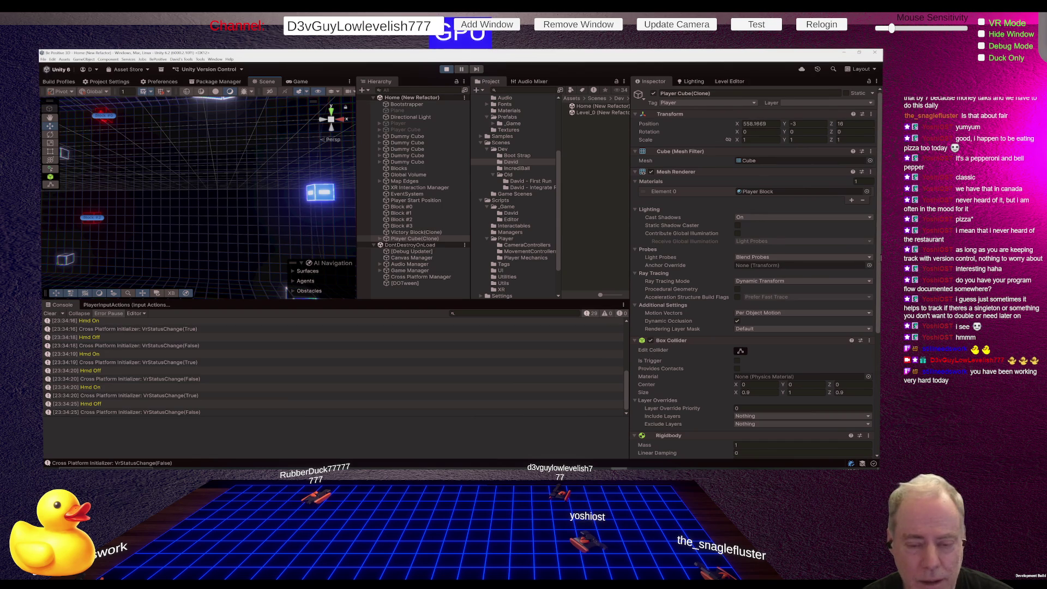
pyautogui.moveTo(333, 241); pyautogui.dragTo(249, 232)
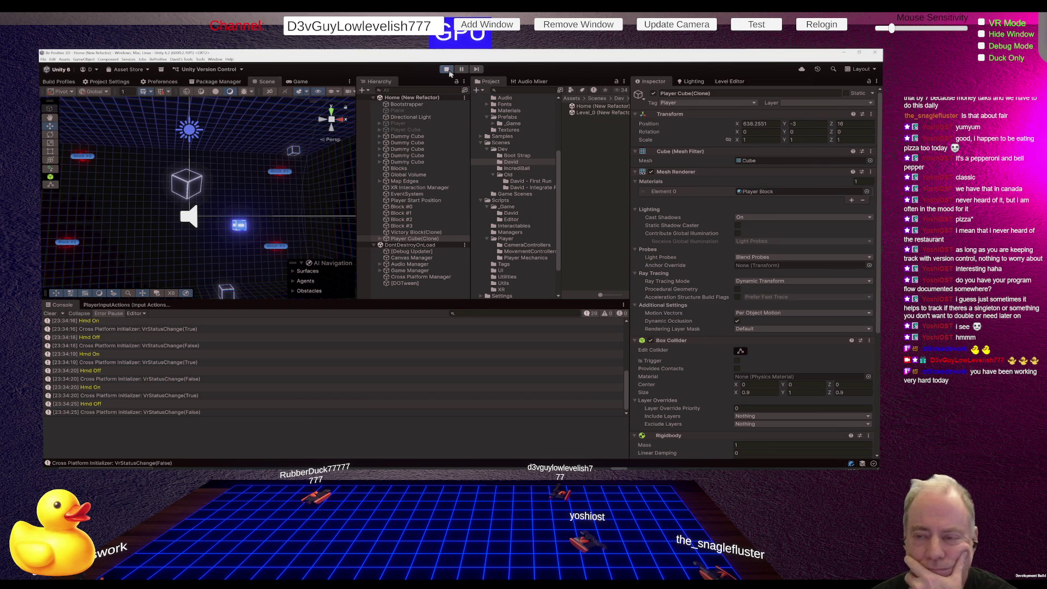
# Restart the game, lower the SFX slider in its Settings menu, and return to the main menu.
pyautogui.click(446, 69)
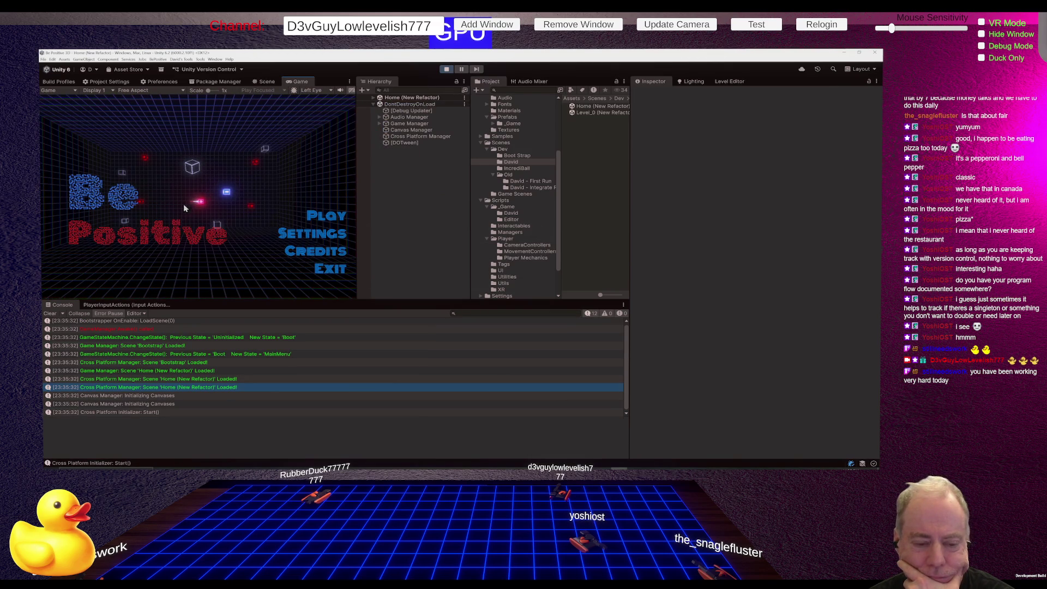
pyautogui.click(299, 239)
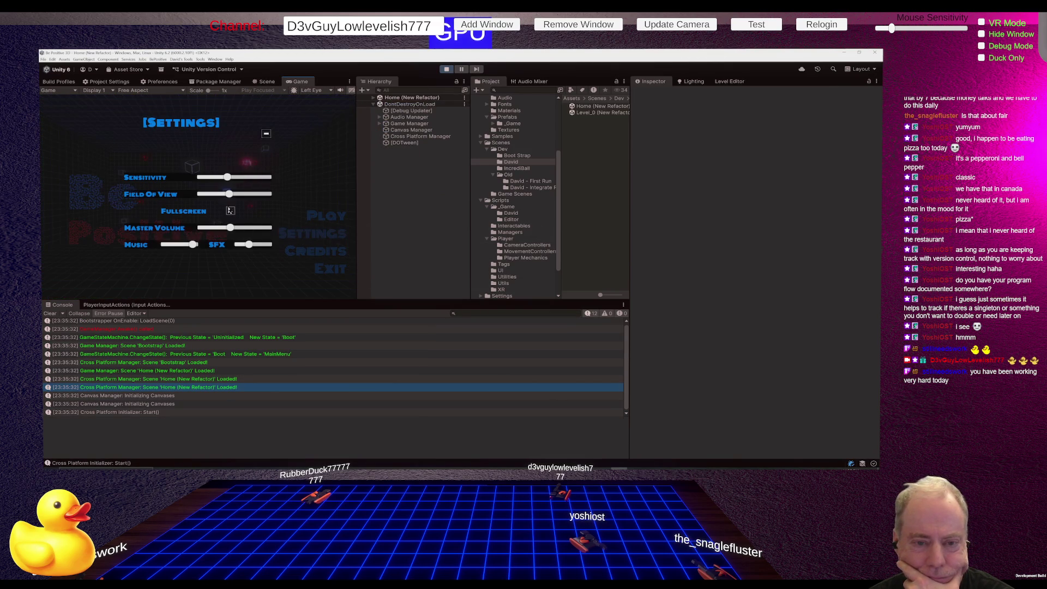
pyautogui.click(241, 245)
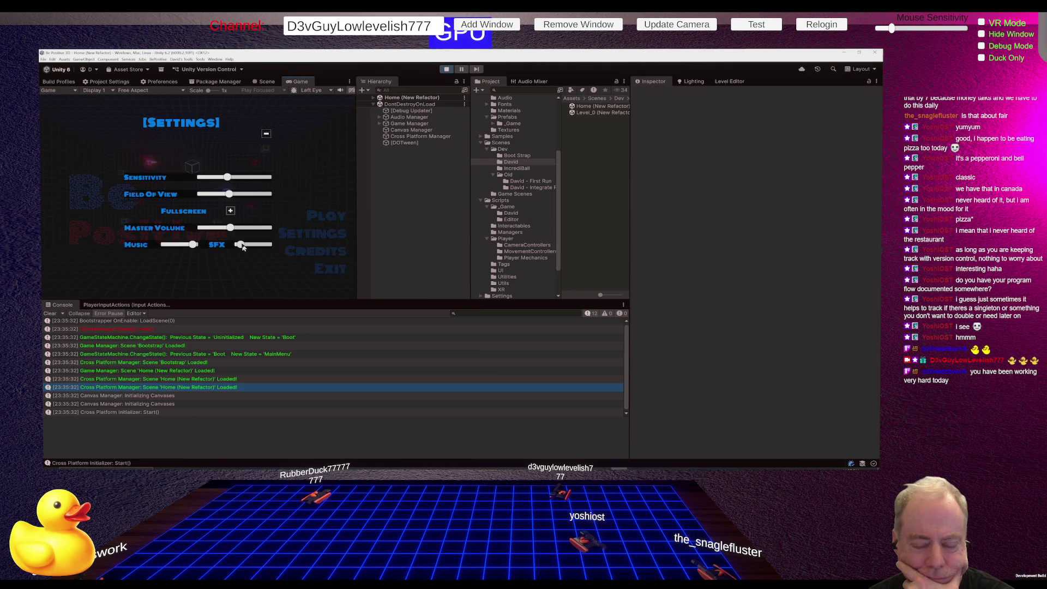
pyautogui.moveTo(243, 248); pyautogui.dragTo(239, 249)
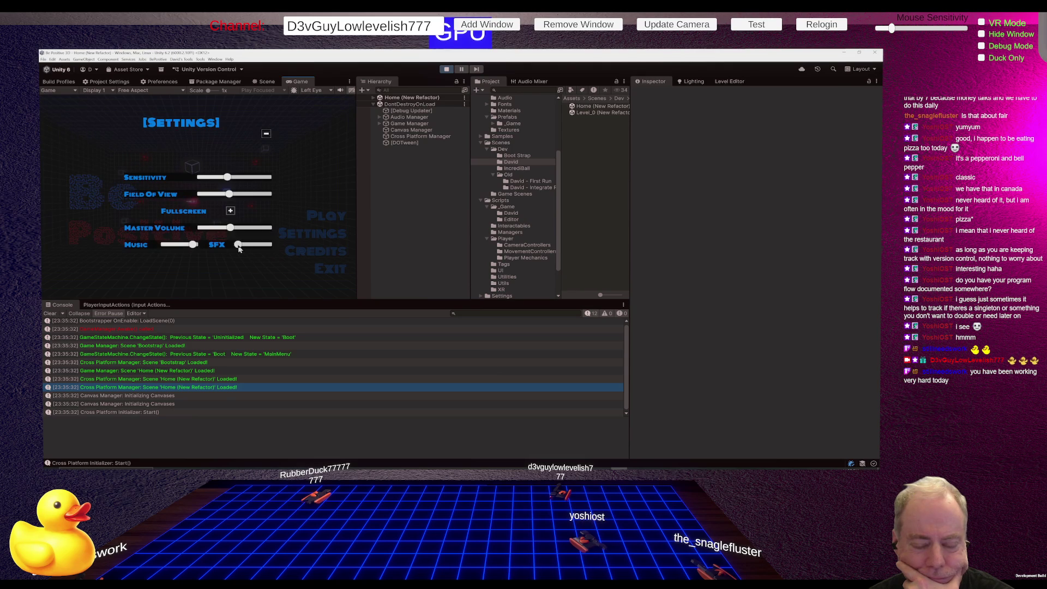
pyautogui.click(267, 134)
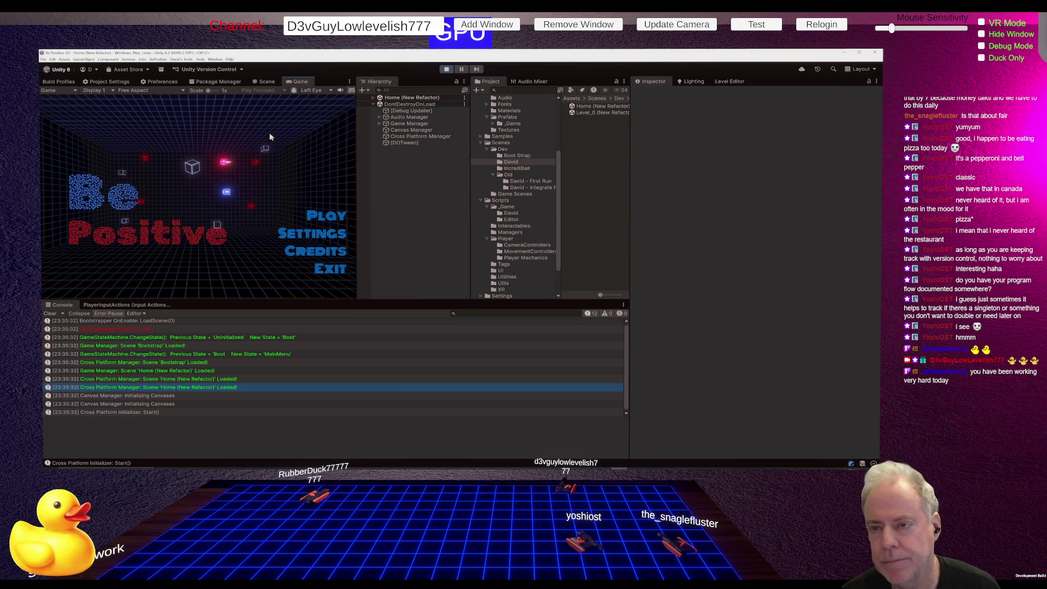
# Exit Play mode to stop the current game session.
pyautogui.click(445, 69)
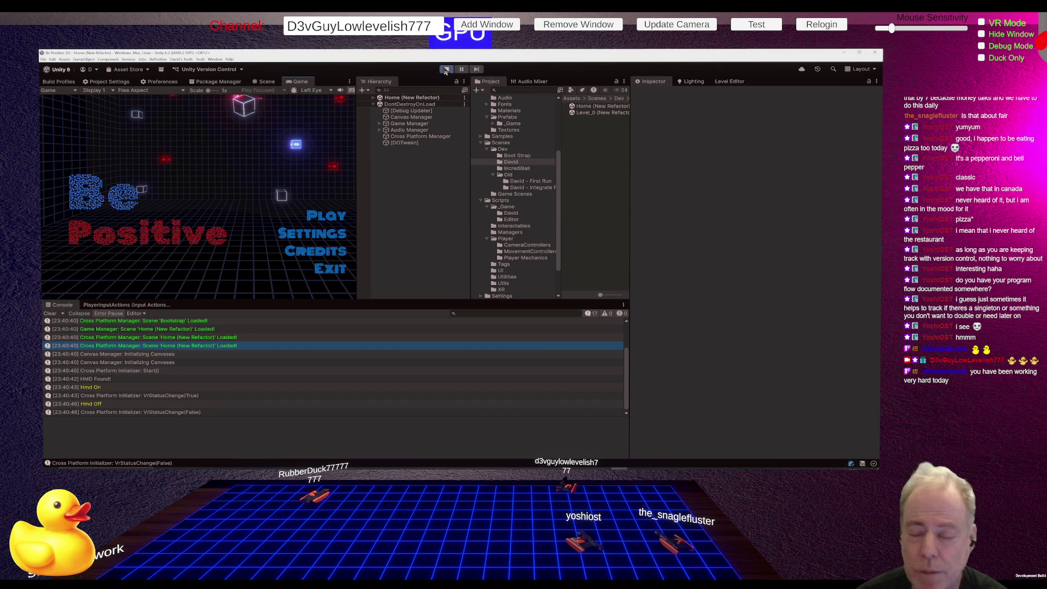
# Move Block #0 down-right to X -3.07, Y 1.55, then resume the paused game.
pyautogui.click(446, 70)
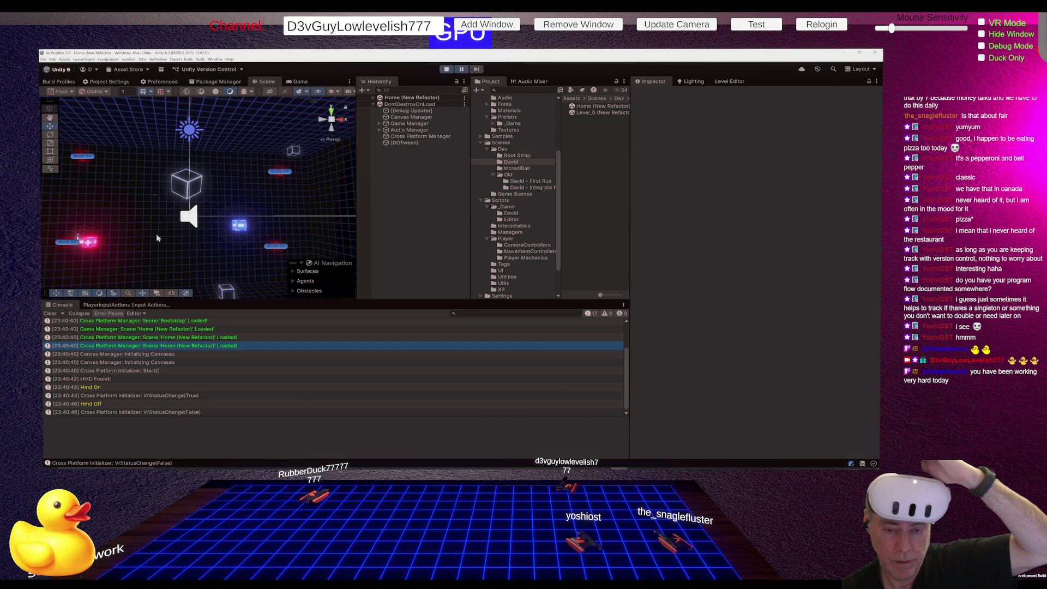
pyautogui.click(83, 158)
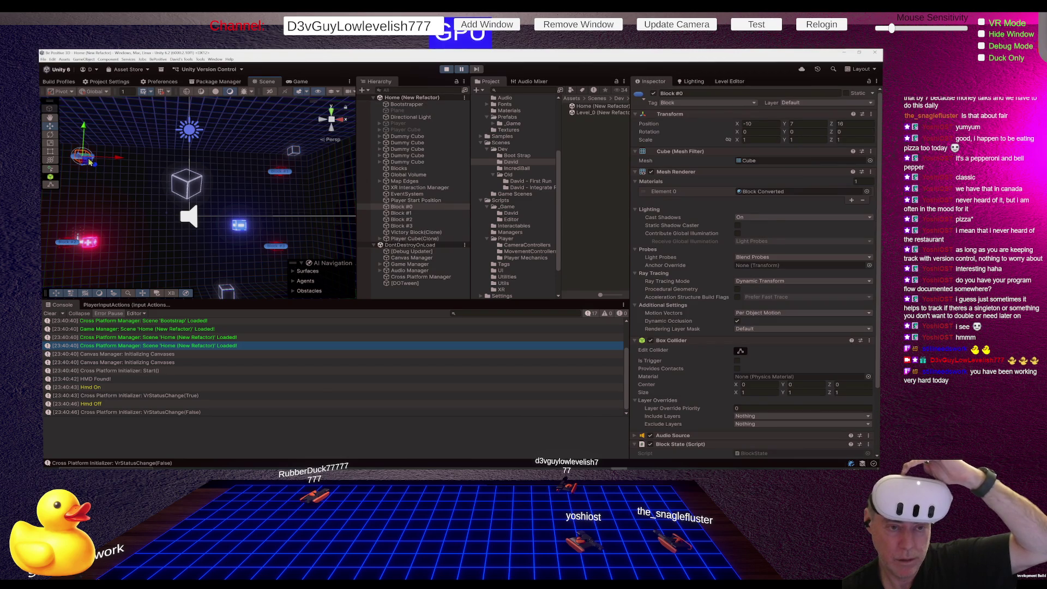
pyautogui.moveTo(88, 158); pyautogui.dragTo(154, 206)
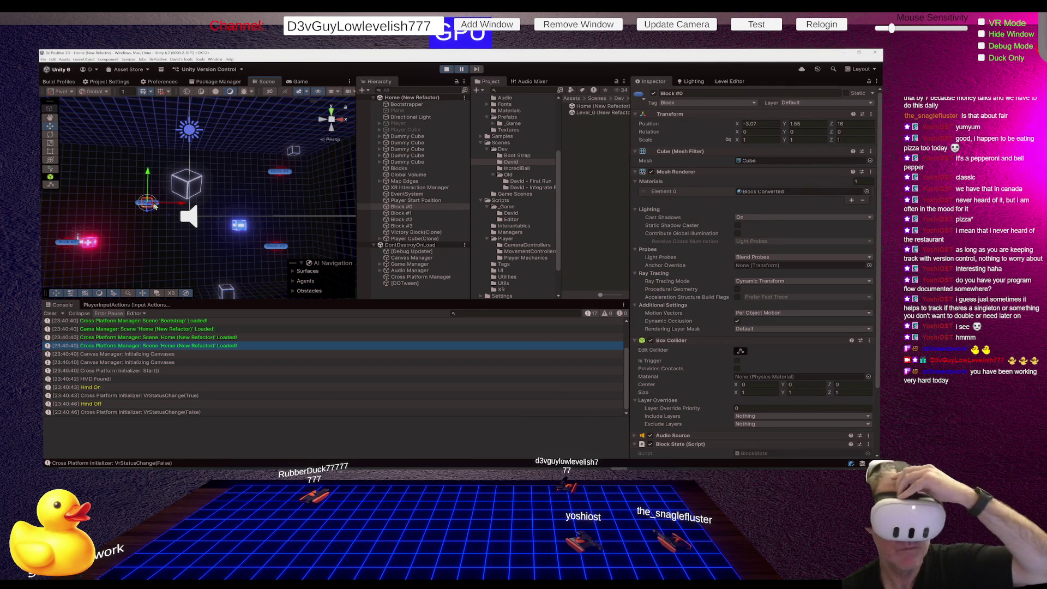
pyautogui.click(461, 72)
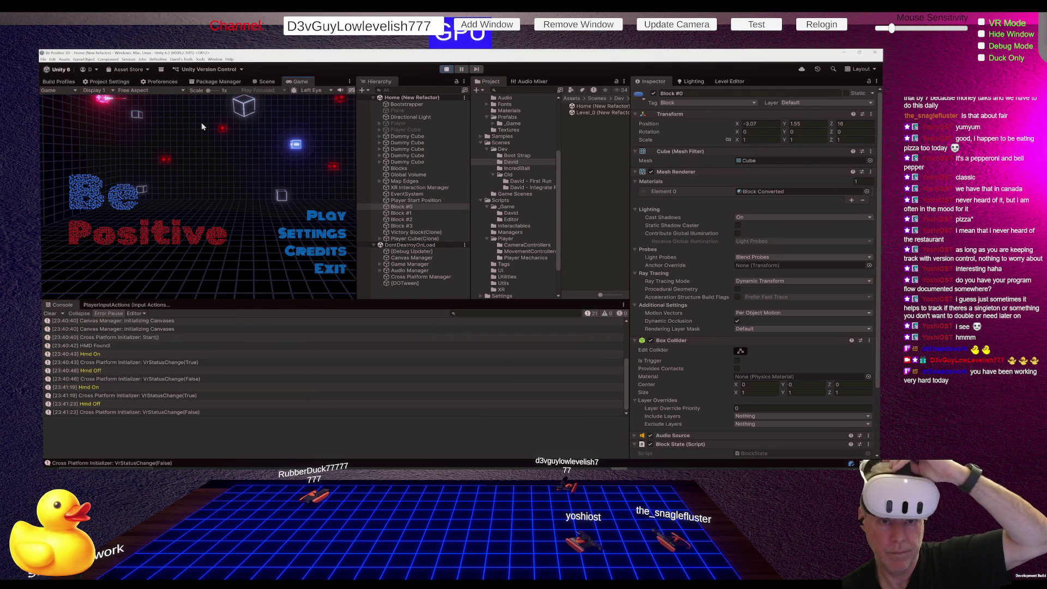
# Drag Block #0 further down-right in the Scene view, then return to the Game view and exit Play mode.
pyautogui.click(265, 81)
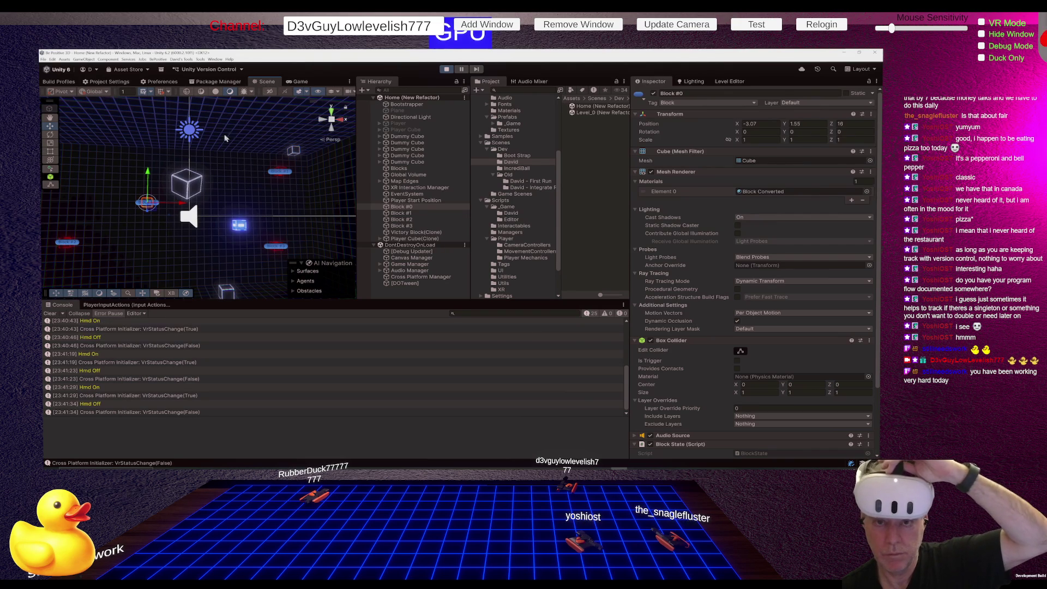
pyautogui.moveTo(149, 203); pyautogui.dragTo(236, 250)
pyautogui.click(300, 83)
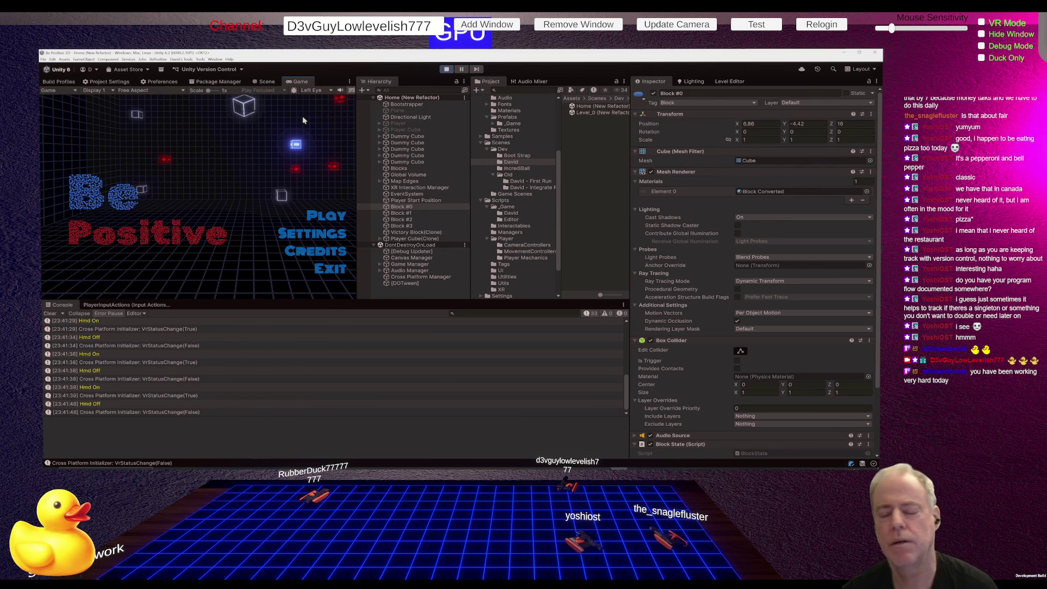
pyautogui.click(447, 70)
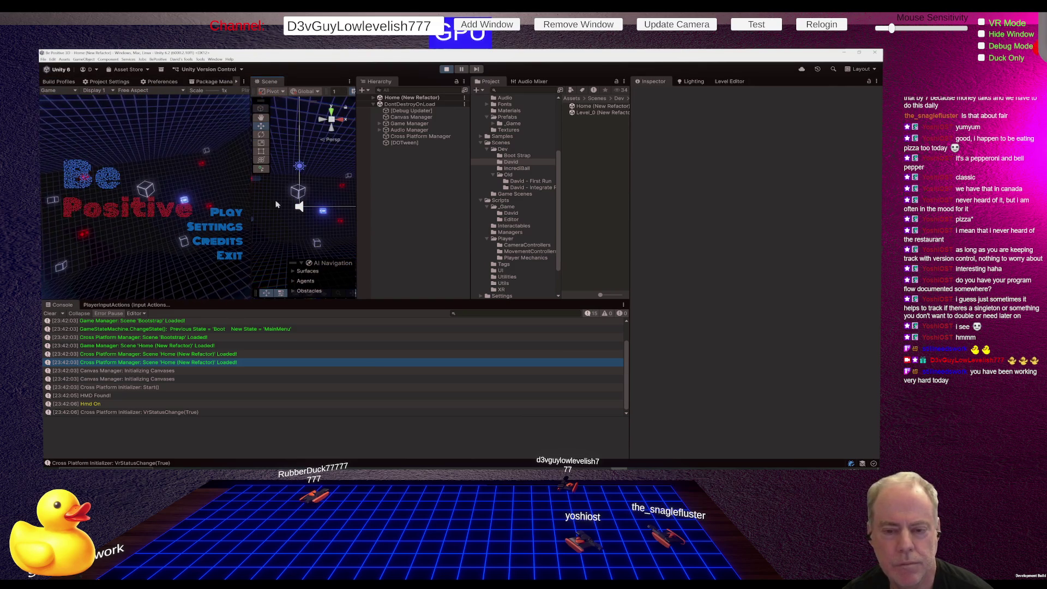
# Select the Quad map-edge object, widen the Scene view beside the Game view, and pause the level.
pyautogui.click(253, 213)
pyautogui.moveTo(251, 211); pyautogui.dragTo(168, 211)
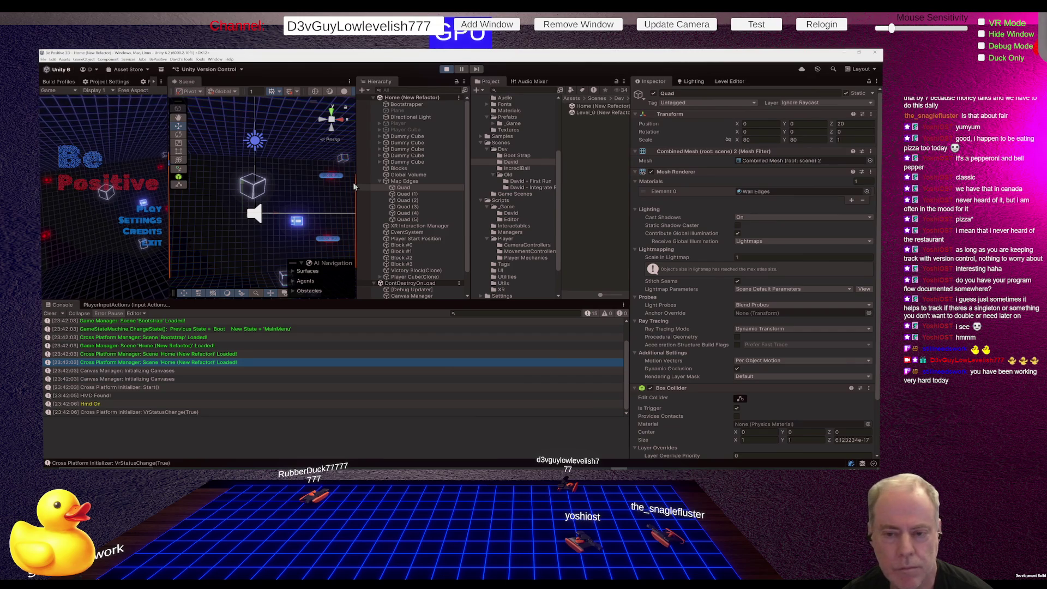
pyautogui.moveTo(360, 196); pyautogui.dragTo(564, 188)
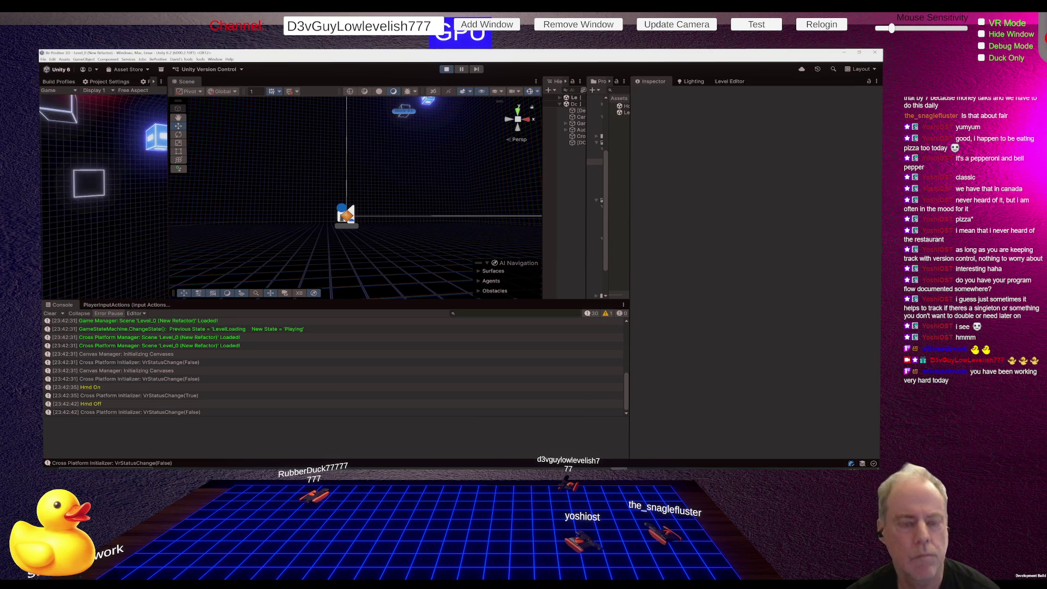
pyautogui.click(345, 198)
# With the level paused, raise Block #2 slightly, shift the player cube left, then stop the game.
pyautogui.moveTo(345, 198)
pyautogui.mouseDown()
pyautogui.moveTo(419, 159)
pyautogui.moveTo(405, 217)
pyautogui.moveTo(419, 258)
pyautogui.mouseUp()
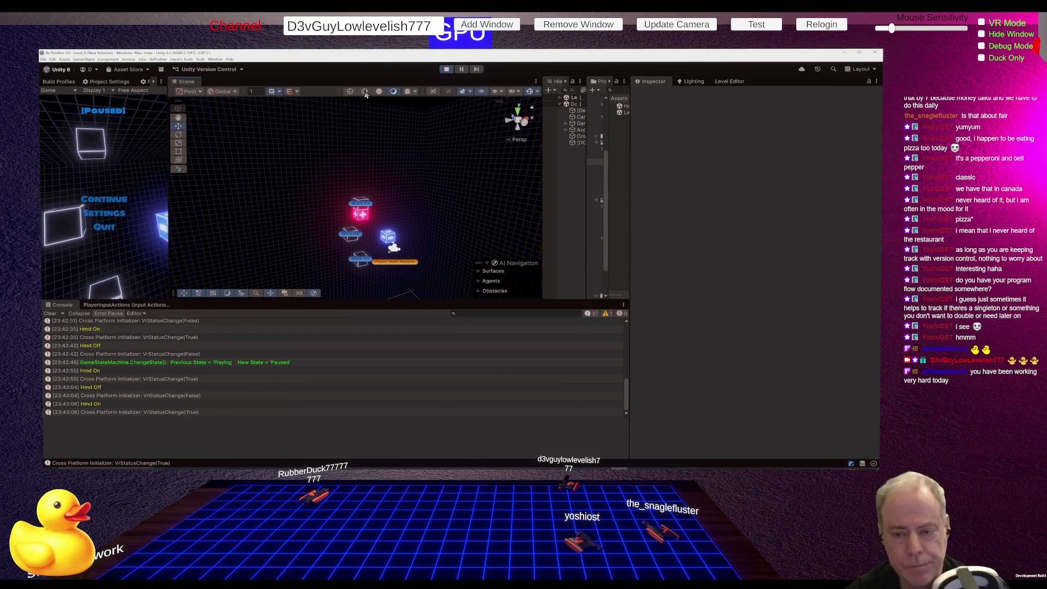
pyautogui.moveTo(167, 212); pyautogui.dragTo(247, 212)
pyautogui.click(399, 203)
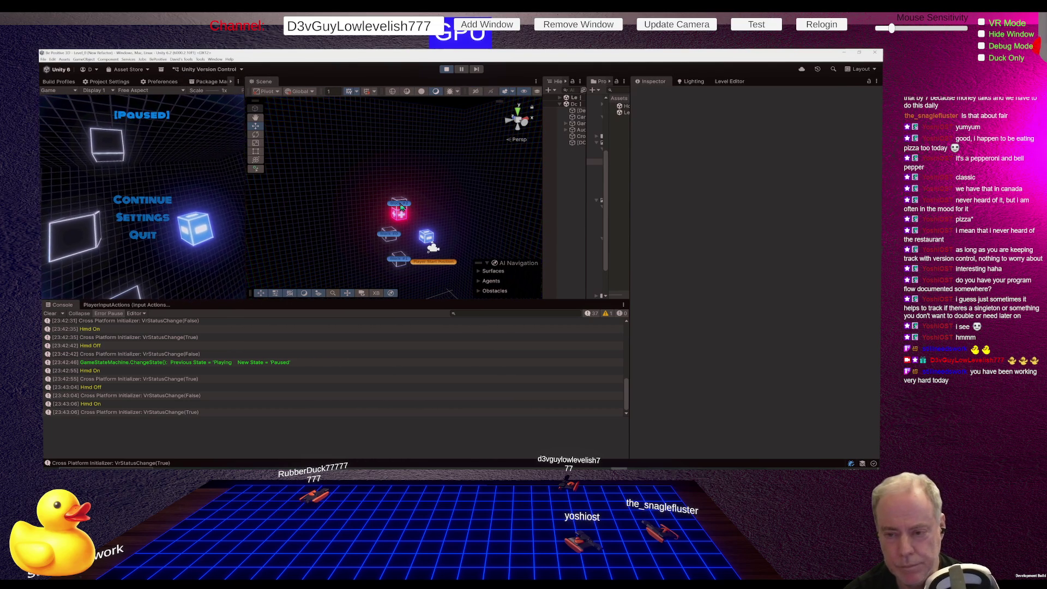
pyautogui.moveTo(400, 203)
pyautogui.mouseDown()
pyautogui.moveTo(409, 203)
pyautogui.moveTo(385, 189)
pyautogui.moveTo(358, 218)
pyautogui.moveTo(374, 216)
pyautogui.mouseUp()
pyautogui.click(401, 219)
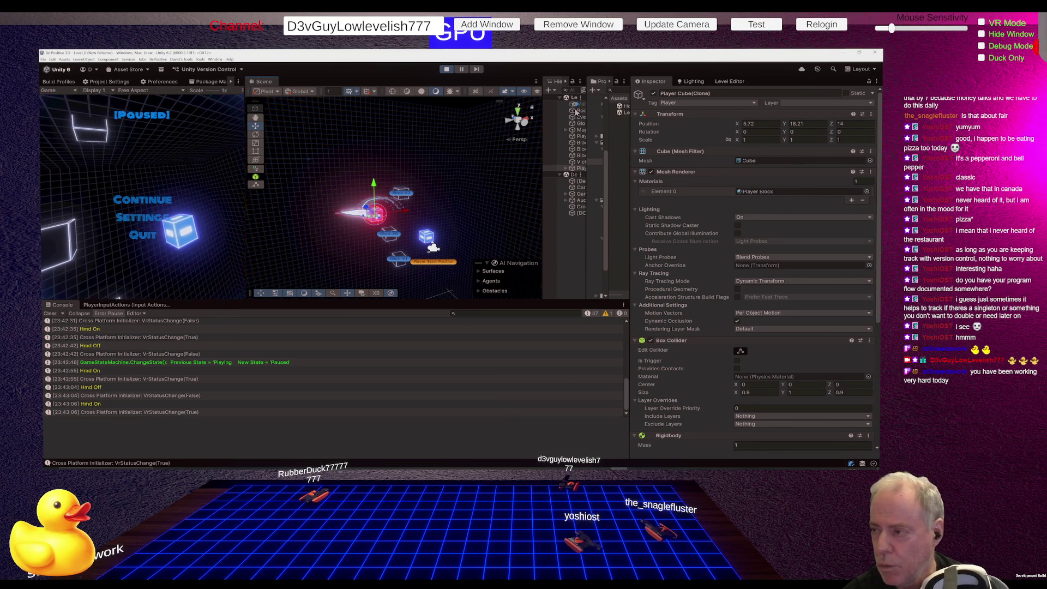
pyautogui.click(447, 70)
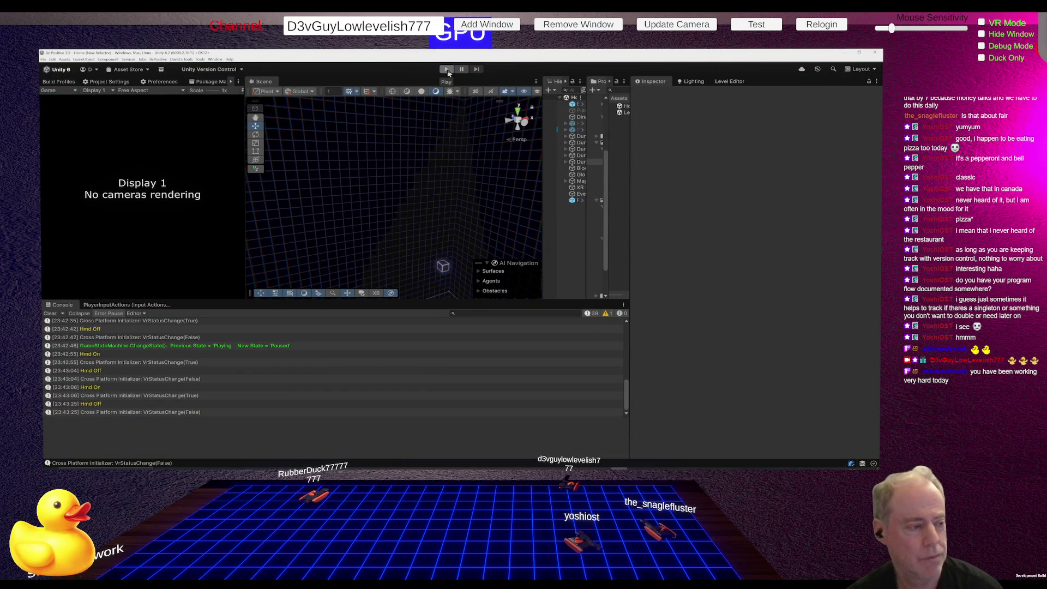
# Run the game through to the Be Positive main menu, then stop it.
pyautogui.click(447, 70)
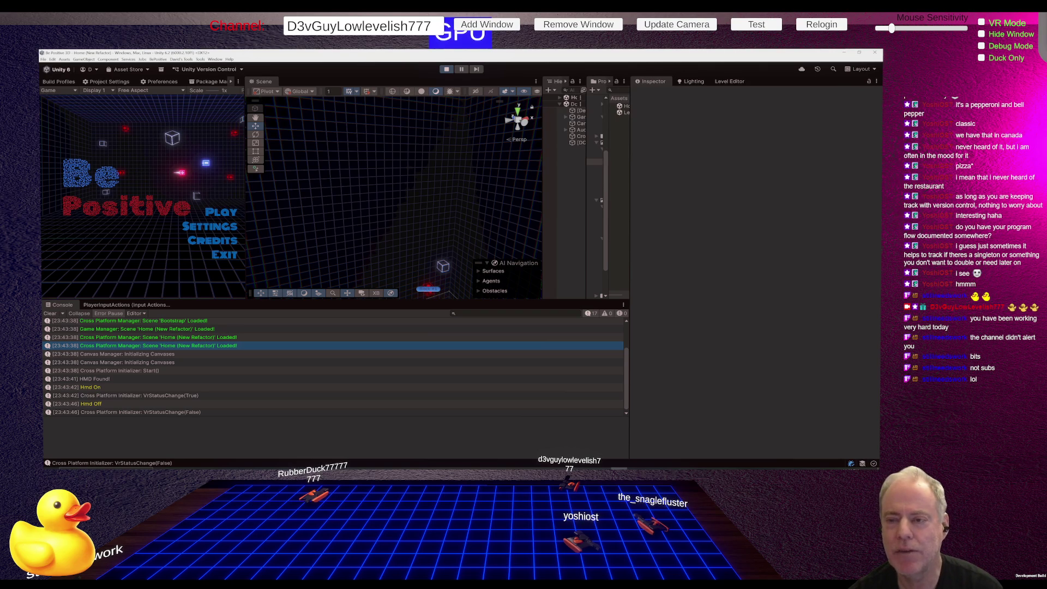
pyautogui.click(448, 71)
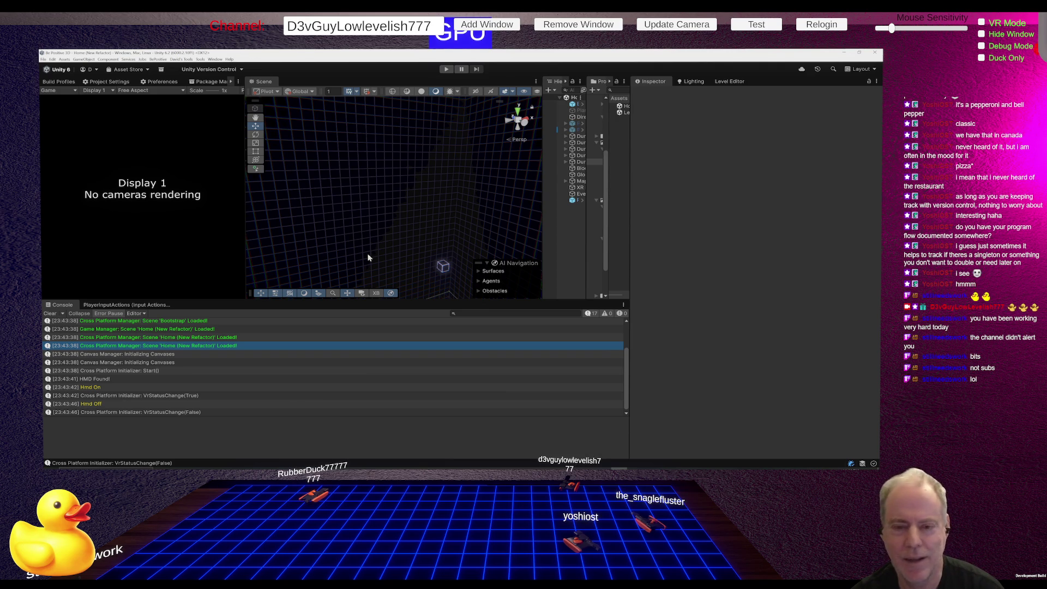
# Switch from Unity to the browser and begin a fresh, empty Claude chat.
pyautogui.hotkey('alt', 'Tab')
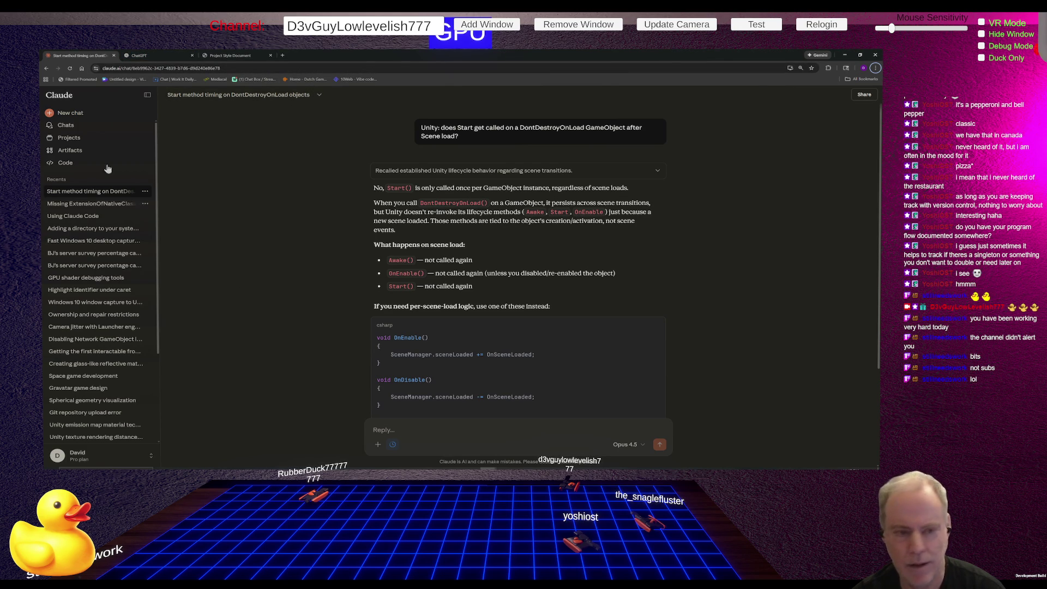
pyautogui.click(68, 113)
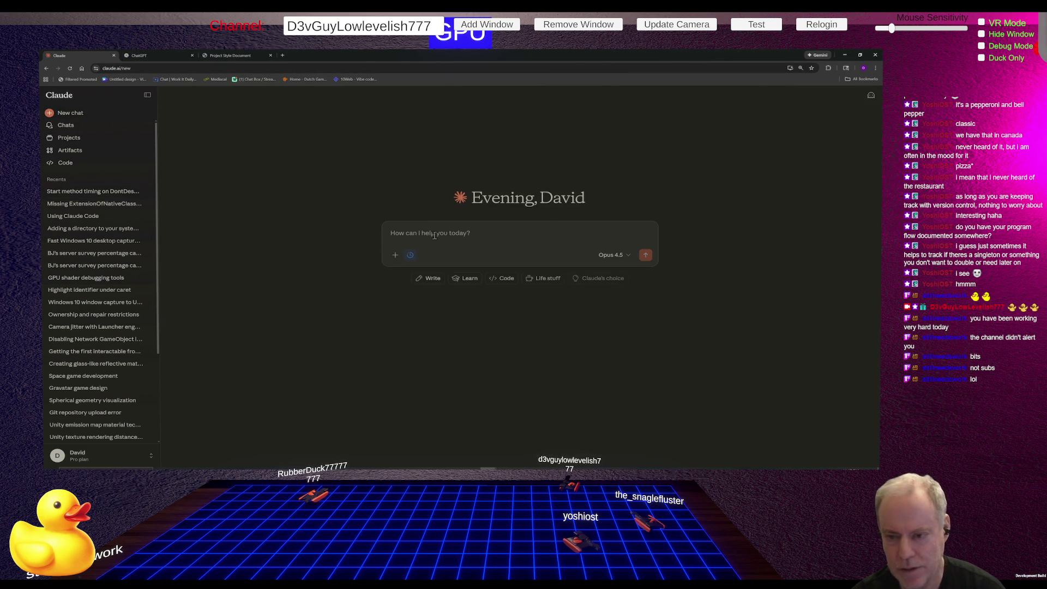
# Send Claude the question 'Twitch Stream Labs: Celebration did not show on Bits Alert'.
pyautogui.write('Twitch')
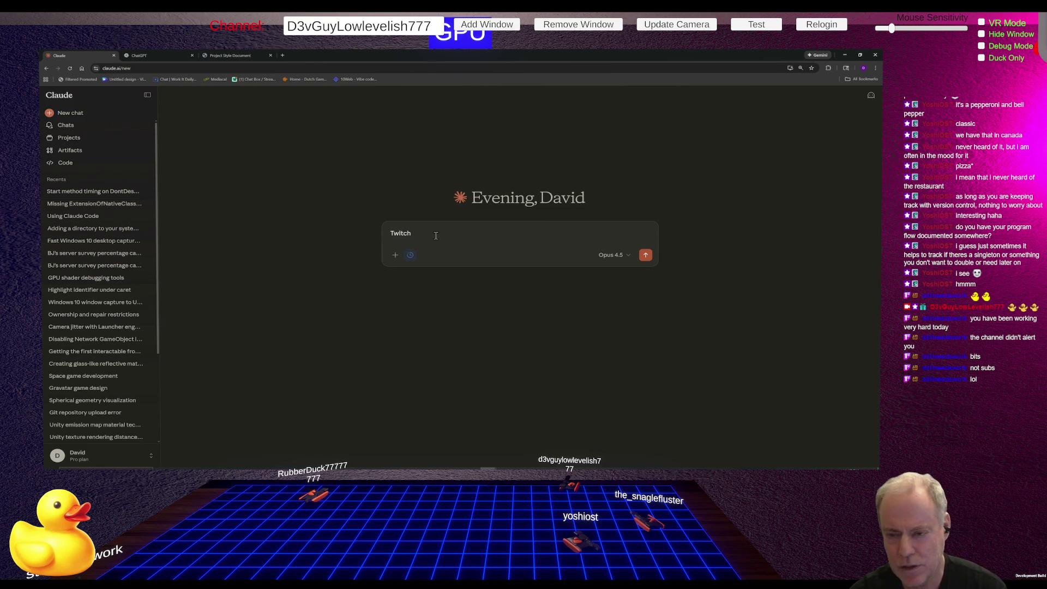
pyautogui.write(' Stream')
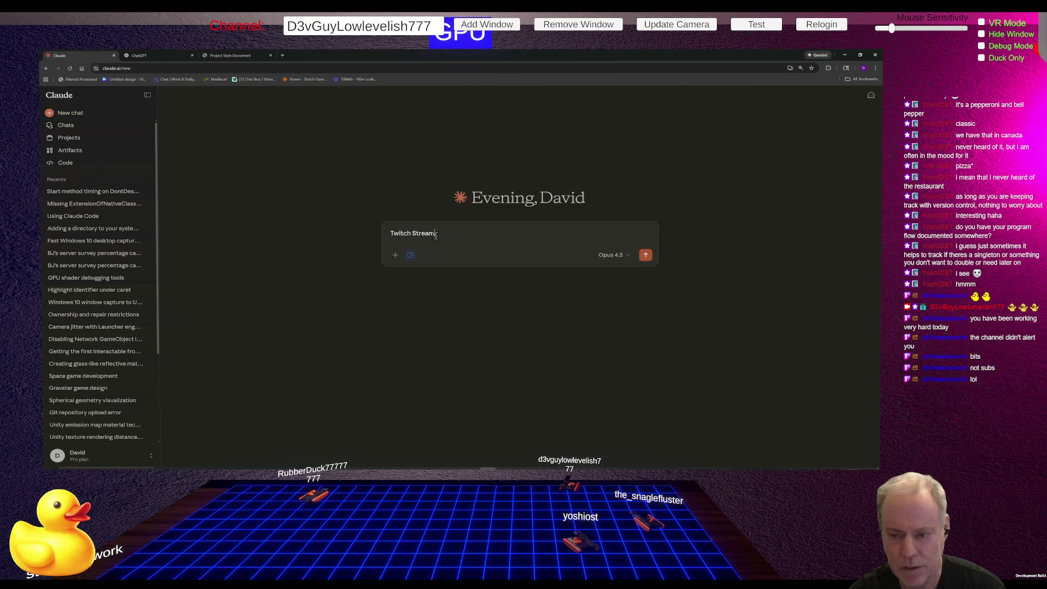
pyautogui.write(' Labs: ')
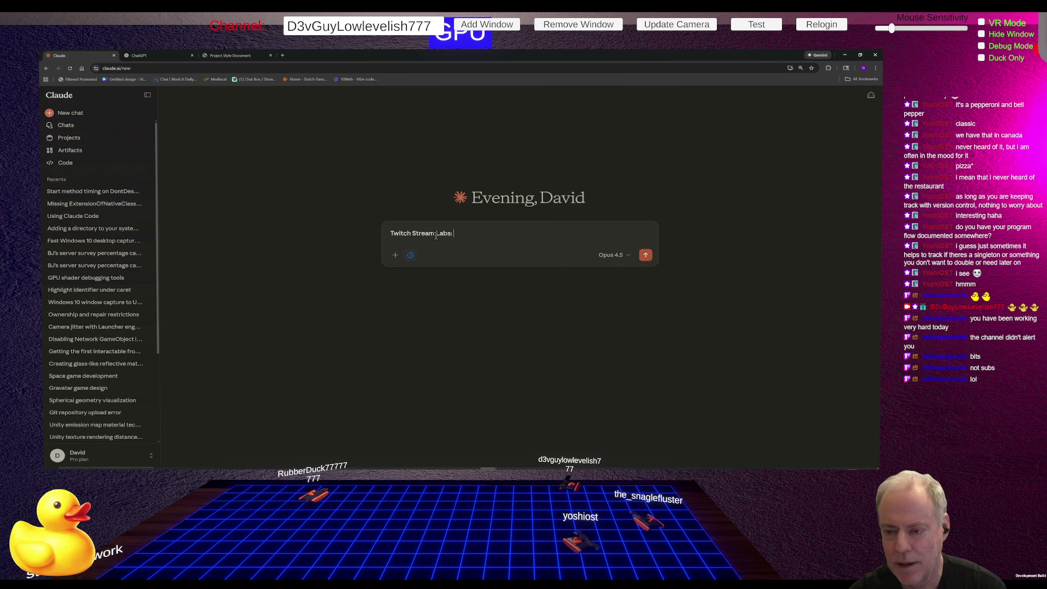
pyautogui.write('Celebr')
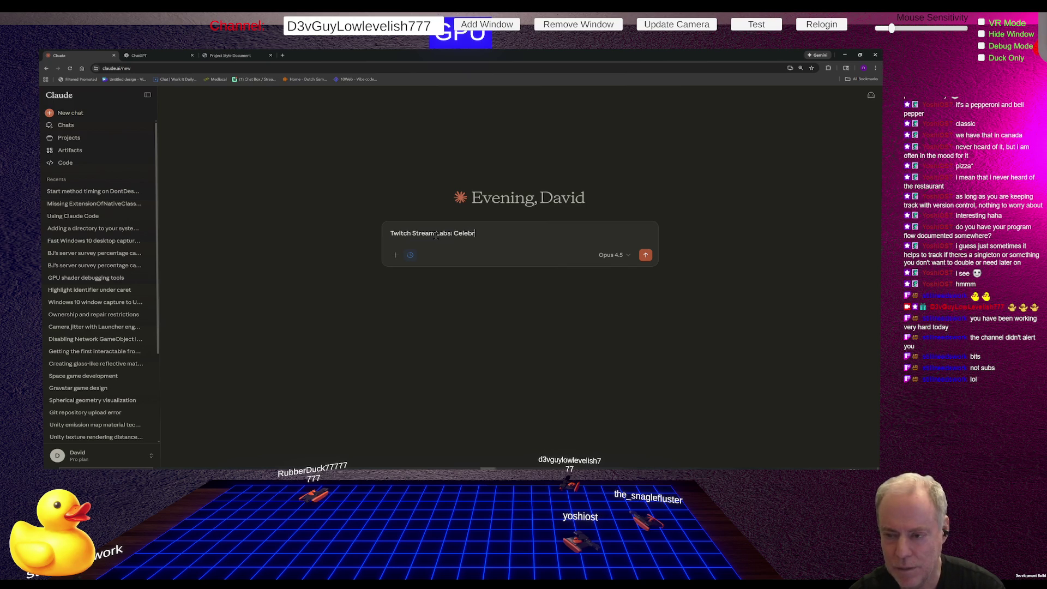
pyautogui.write('ation did ')
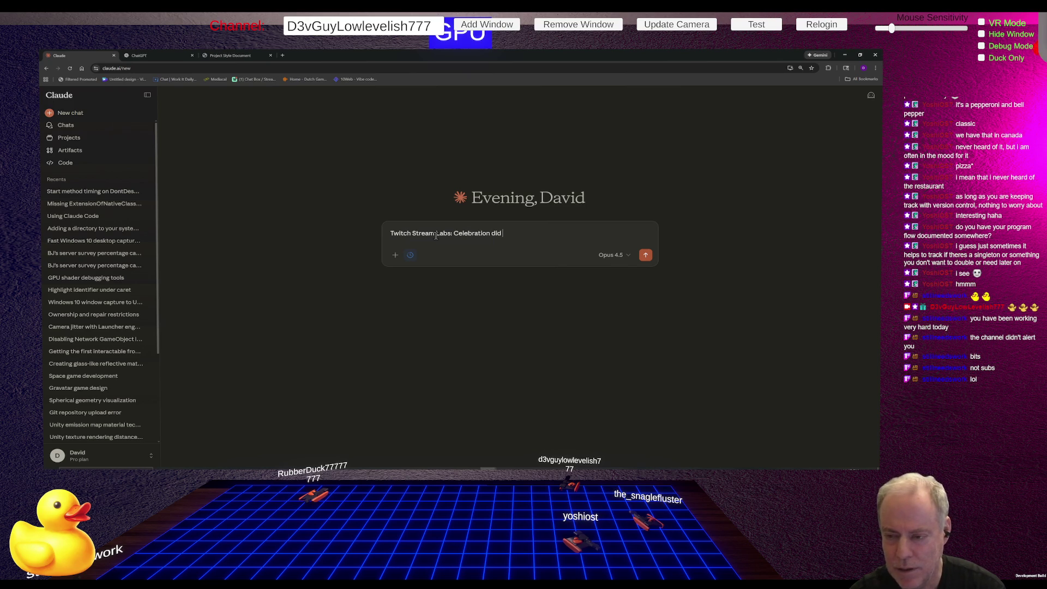
pyautogui.write('not show on Bits ')
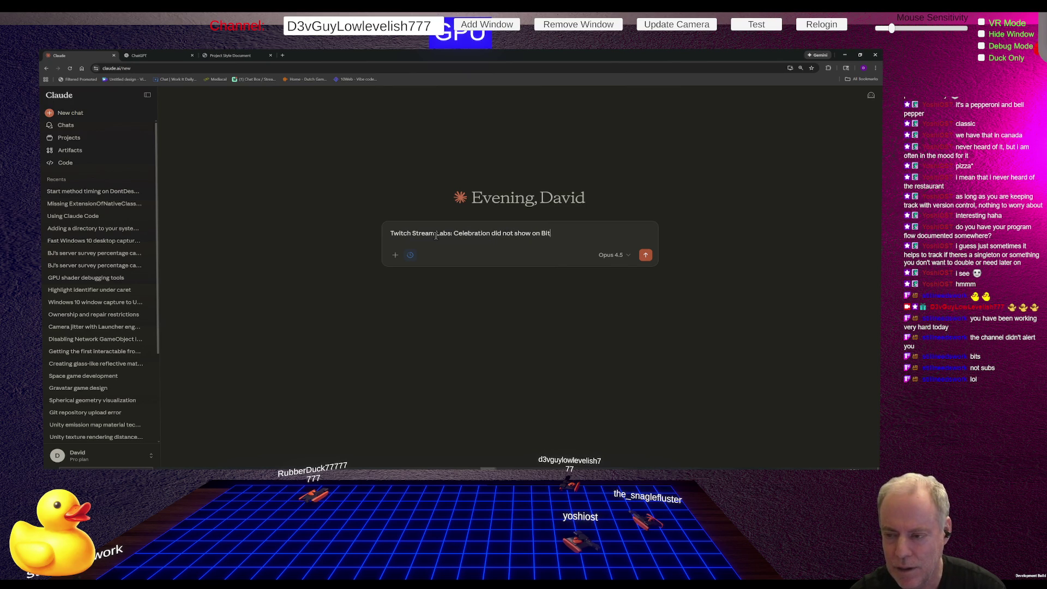
pyautogui.write('Aler')
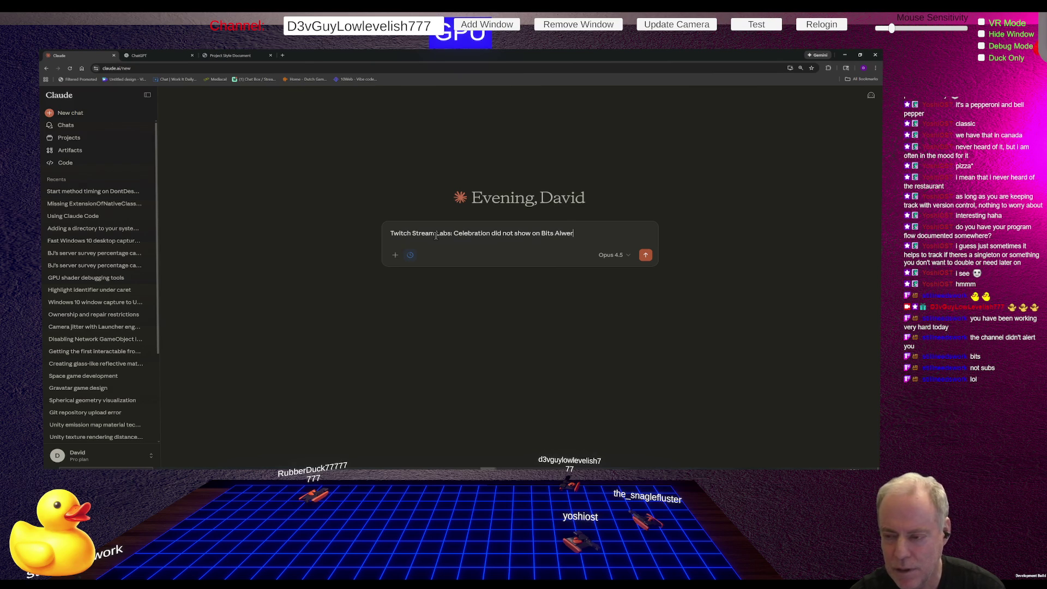
pyautogui.write('t')
pyautogui.press('Return')
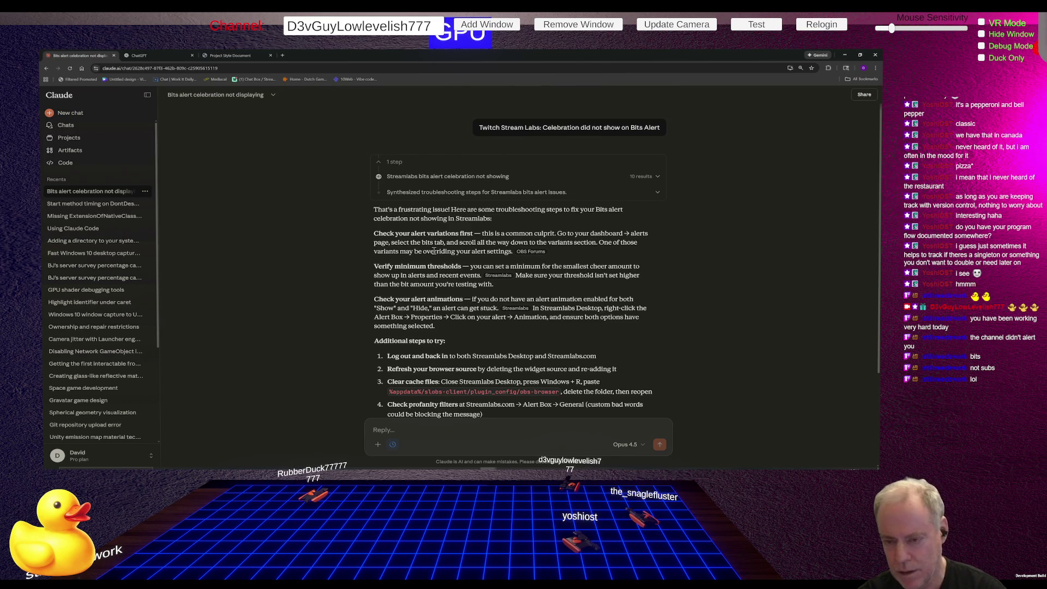
# Ask Claude 'Wait, on StreamLabs or Twitch?' and scroll back up through its earlier answer.
pyautogui.write('Wai')
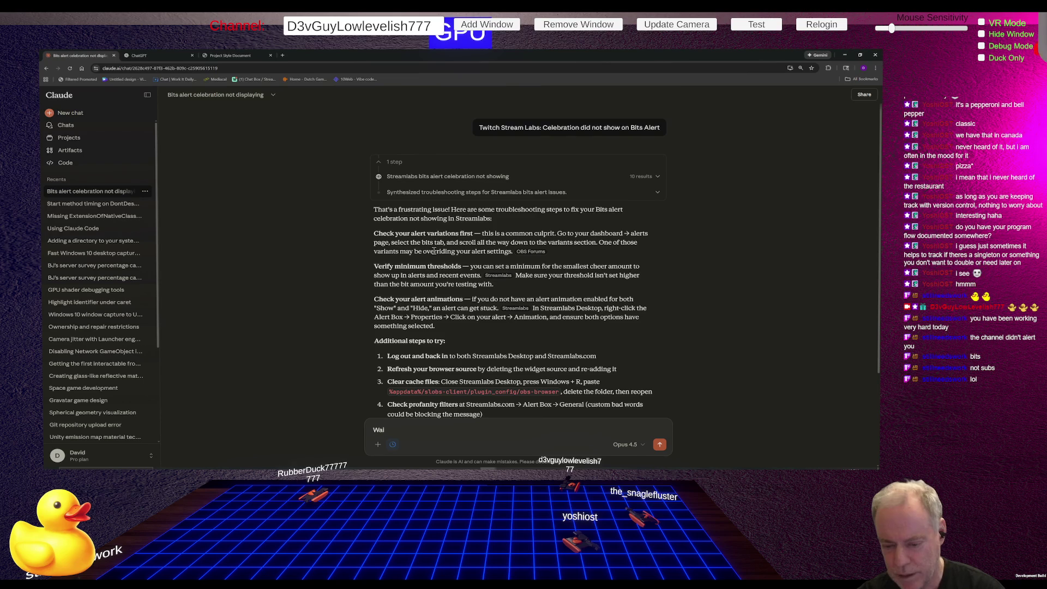
pyautogui.write('t, on')
pyautogui.write(' Ste')
pyautogui.write('ream')
pyautogui.write('Labs or')
pyautogui.write(' Twtich')
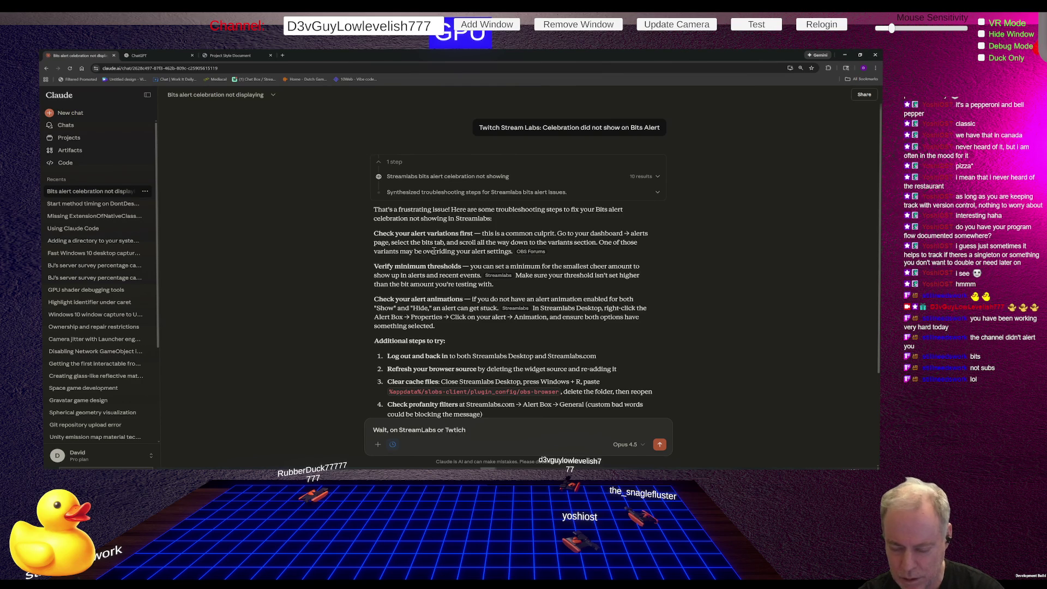
pyautogui.write('?')
pyautogui.press('Return')
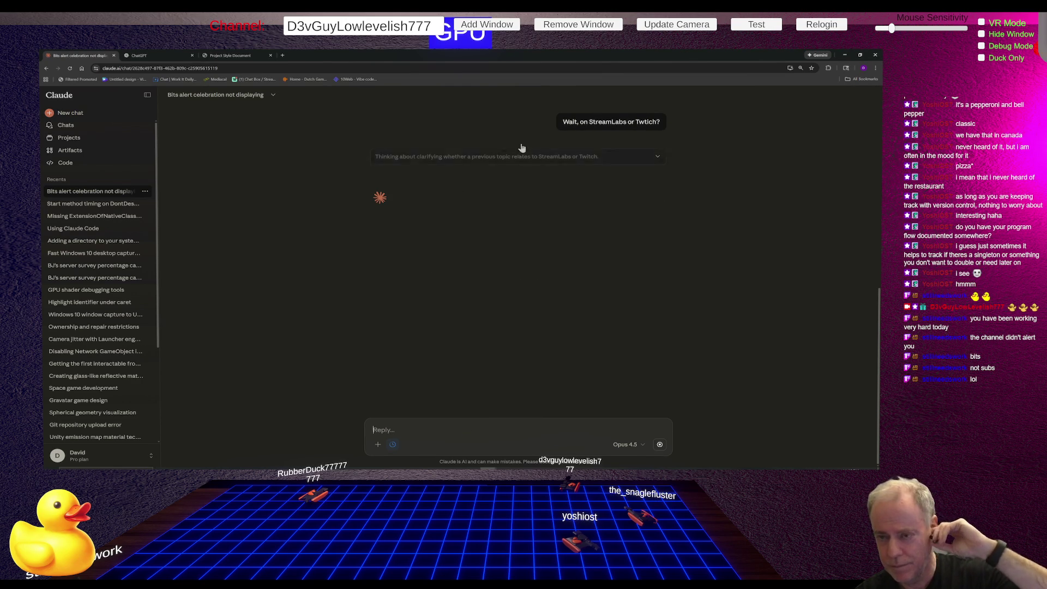
pyautogui.scroll(4, 683, 168)
pyautogui.scroll(3, 679, 171)
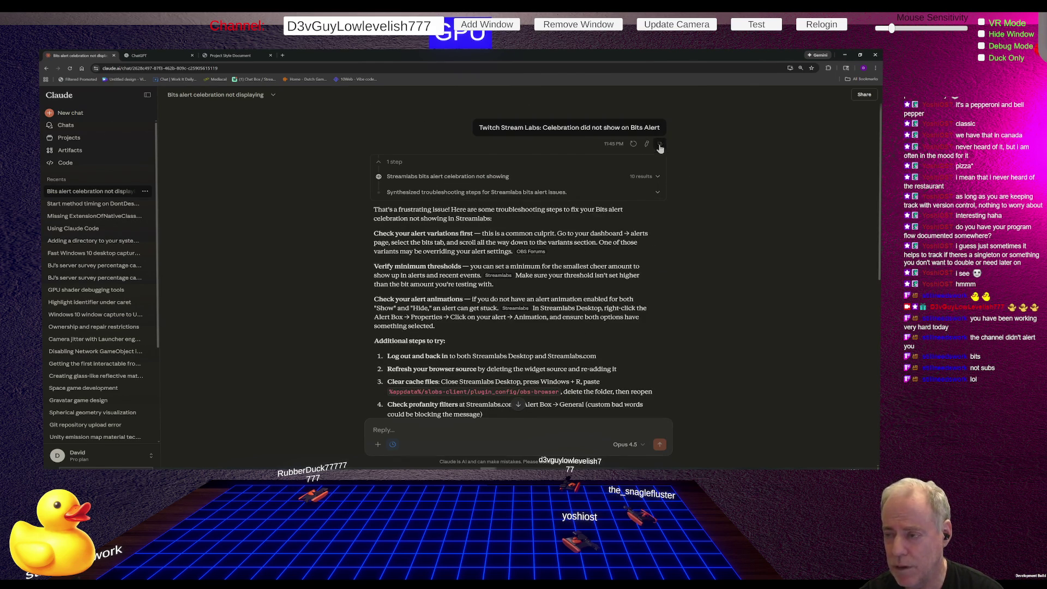
# Paste the same Bits celebration question into ChatGPT, send it, and return to Claude.
pyautogui.click(165, 56)
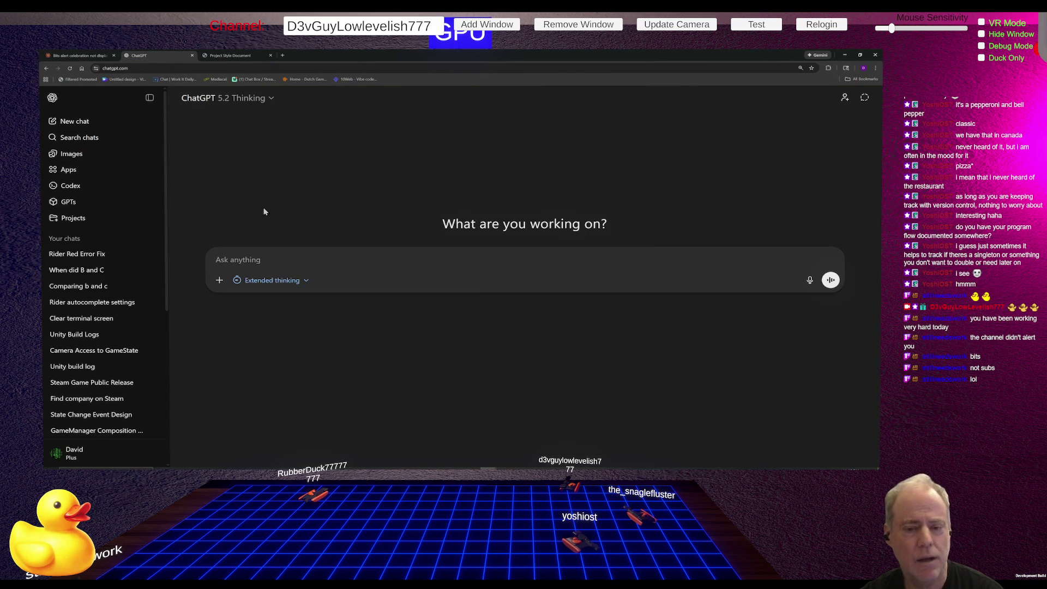
pyautogui.write('Twitch Stream Labs: Celebration did not show on Bits Alert')
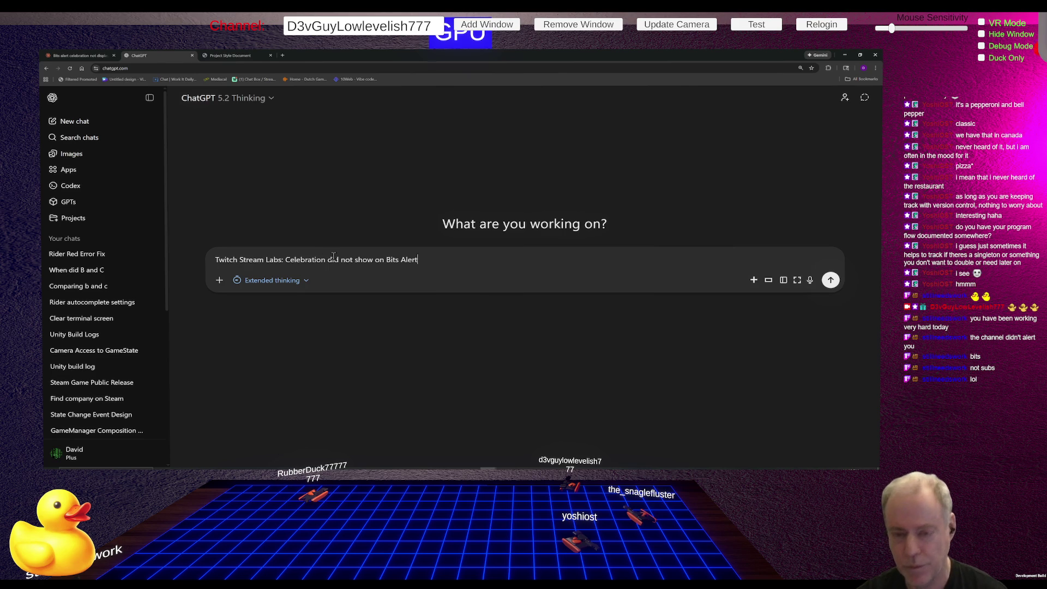
pyautogui.press('Return')
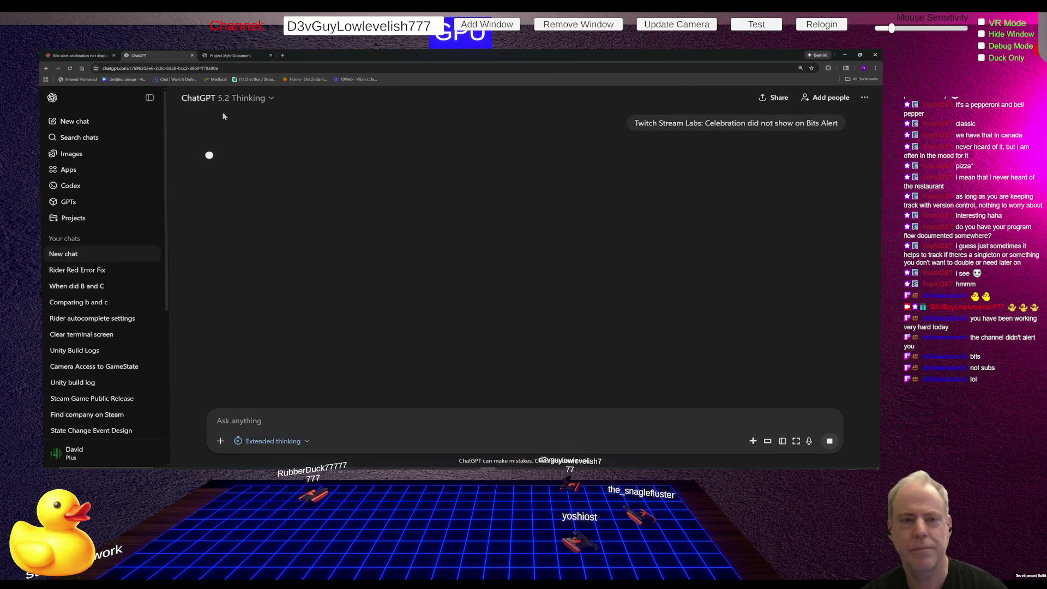
pyautogui.click(76, 55)
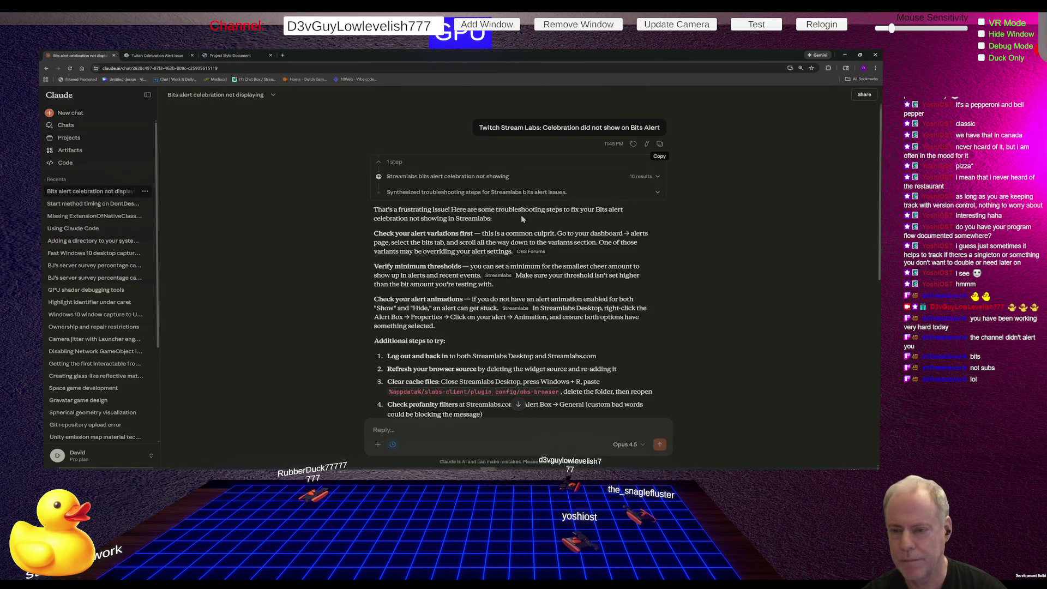
pyautogui.scroll(-4, 627, 288)
# Read Claude's reply contrasting the Streamlabs Alert Box with Twitch Celebrations, then begin a reply.
pyautogui.scroll(-3, 627, 288)
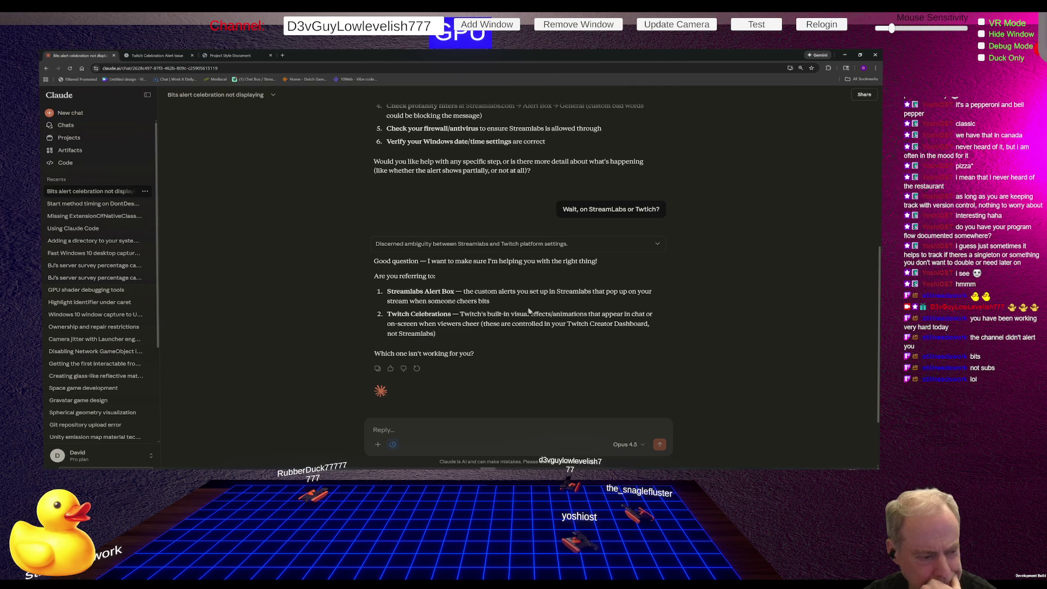
pyautogui.click(421, 426)
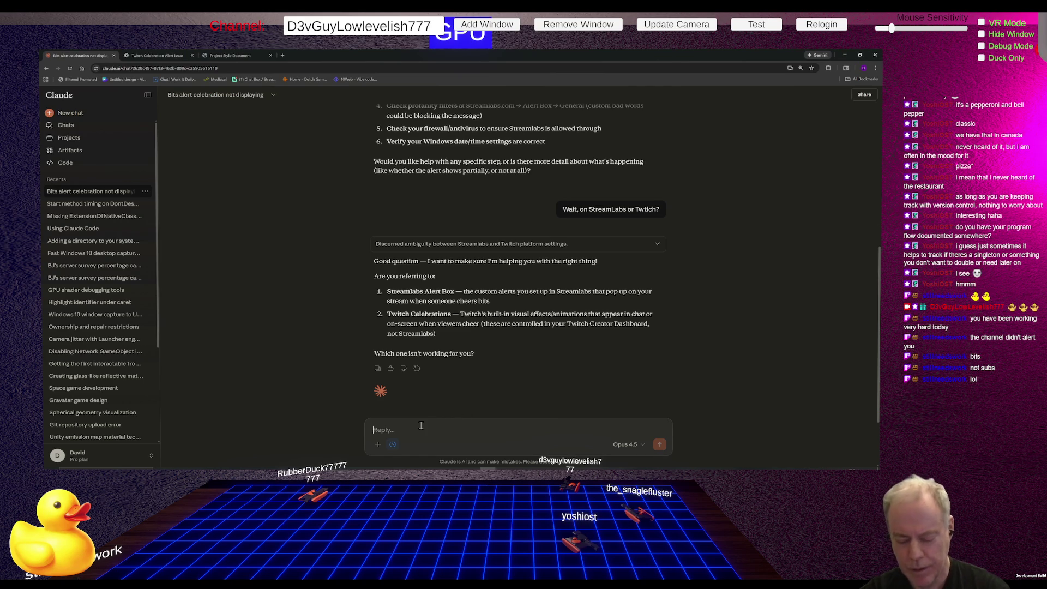
# Tell Claude the Streamlabs Alert Box is set up but a 40-bit On-Screen Celebration occurred.
pyautogui.write('I')
pyautogui.write(' have')
pyautogui.write('he ')
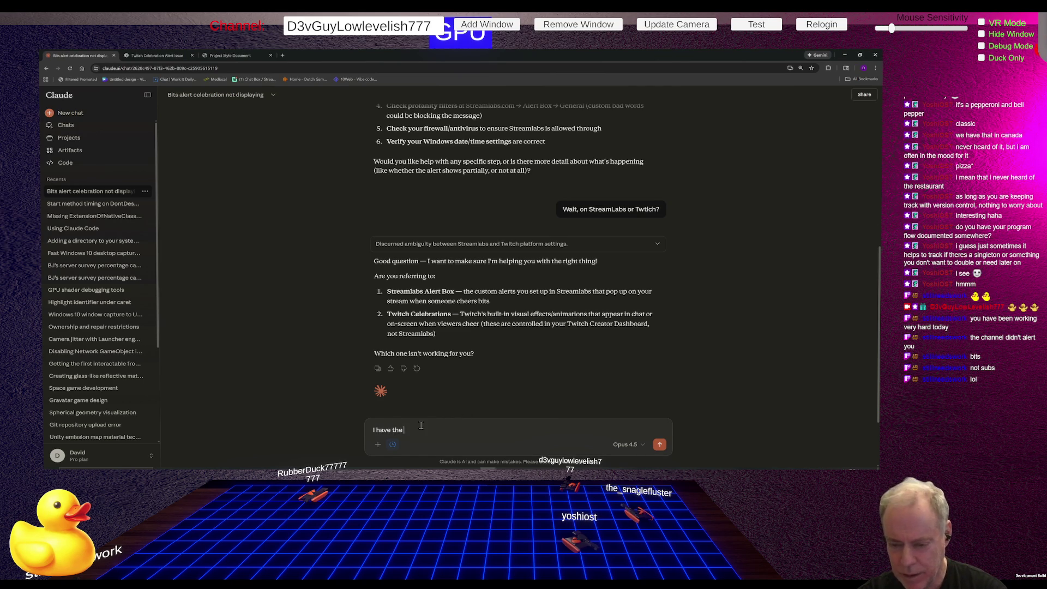
pyautogui.write('Streamlabs Aler')
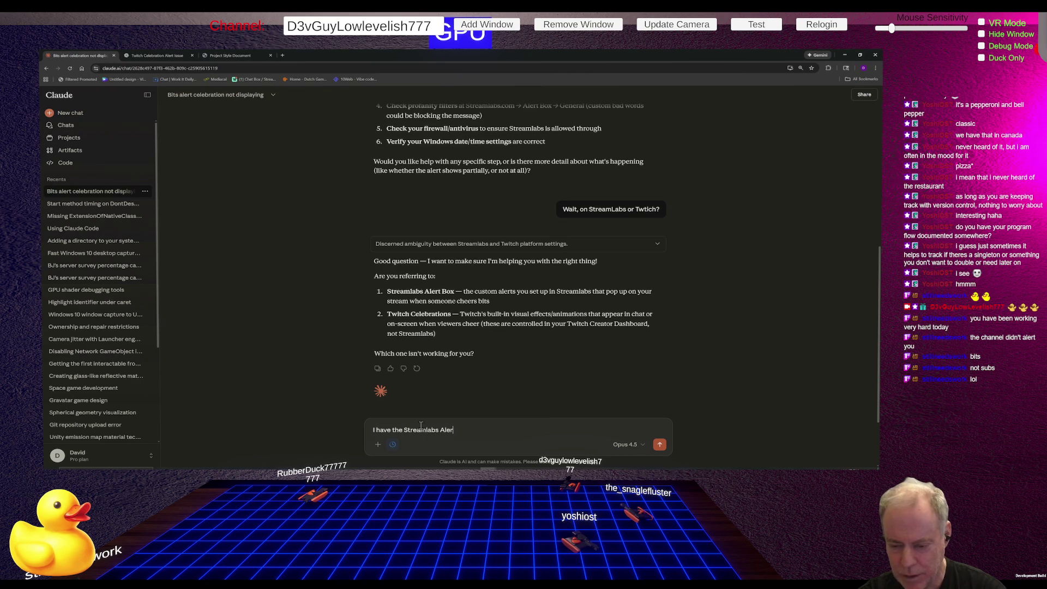
pyautogui.write('t Box ')
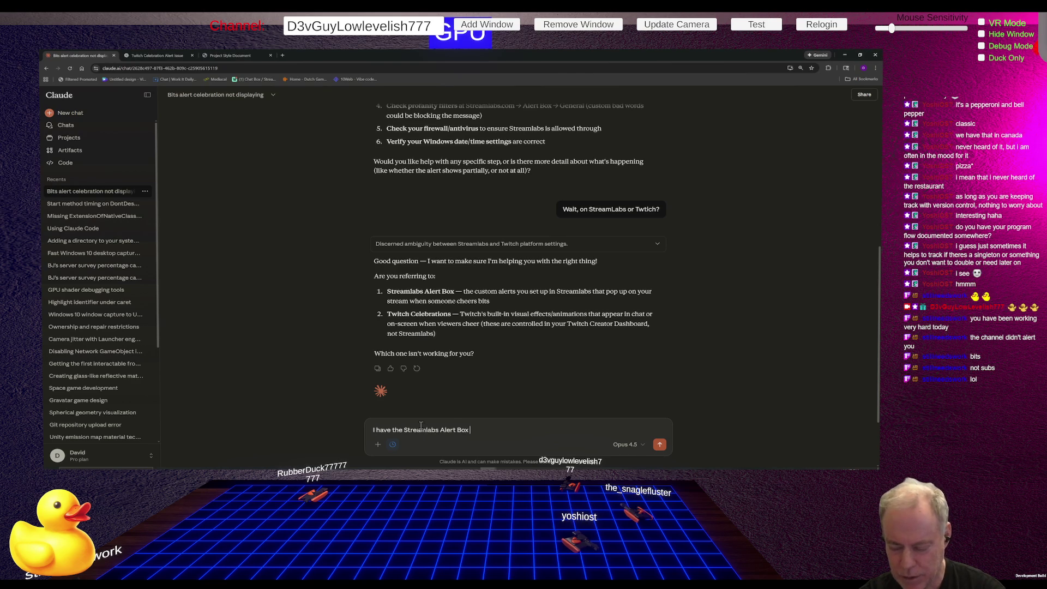
pyautogui.write('Setup')
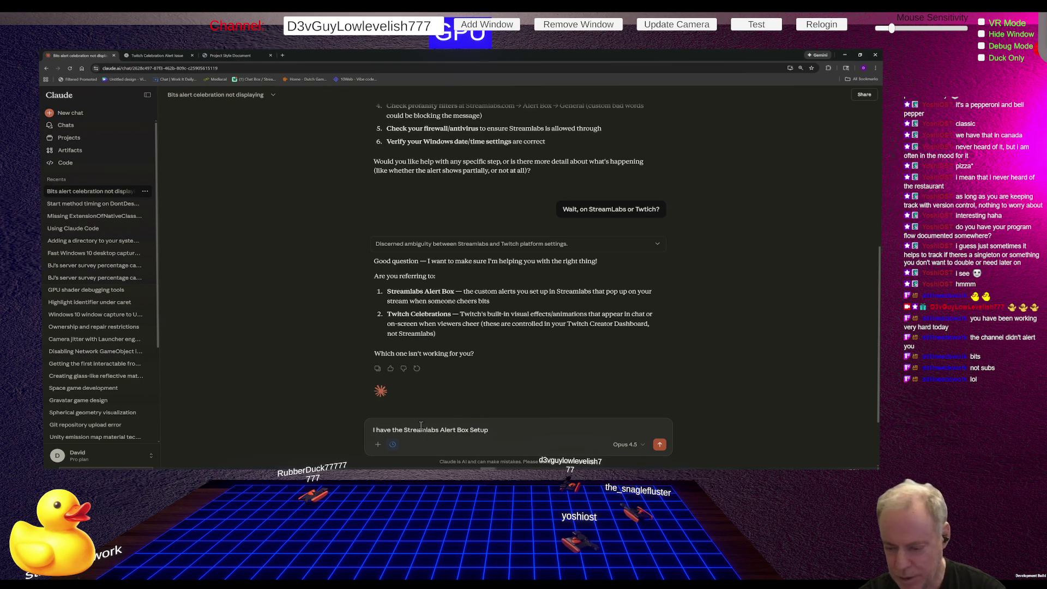
pyautogui.write('Up but')
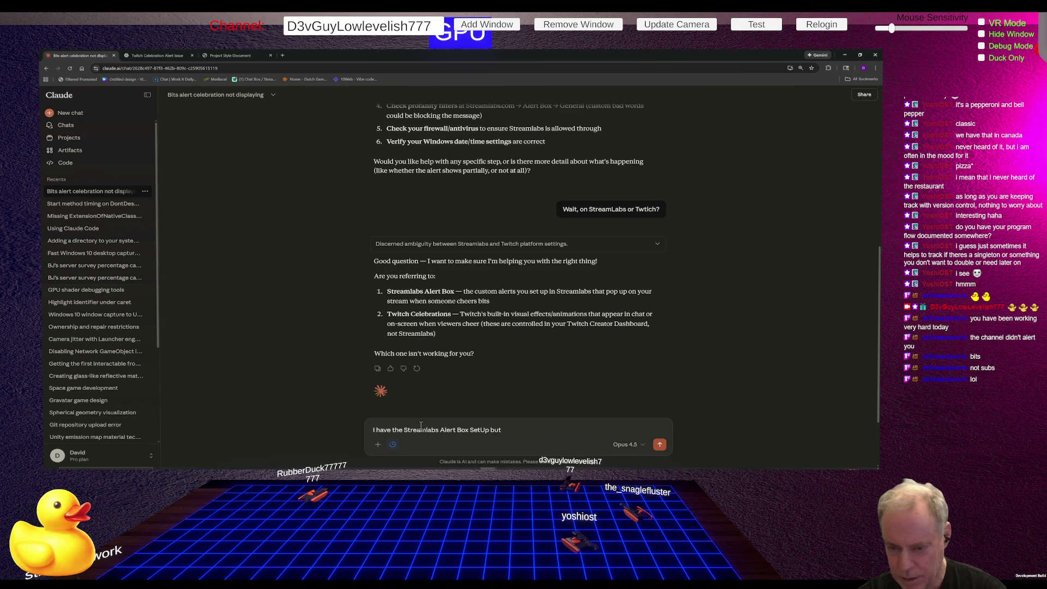
pyautogui.write('there was a')
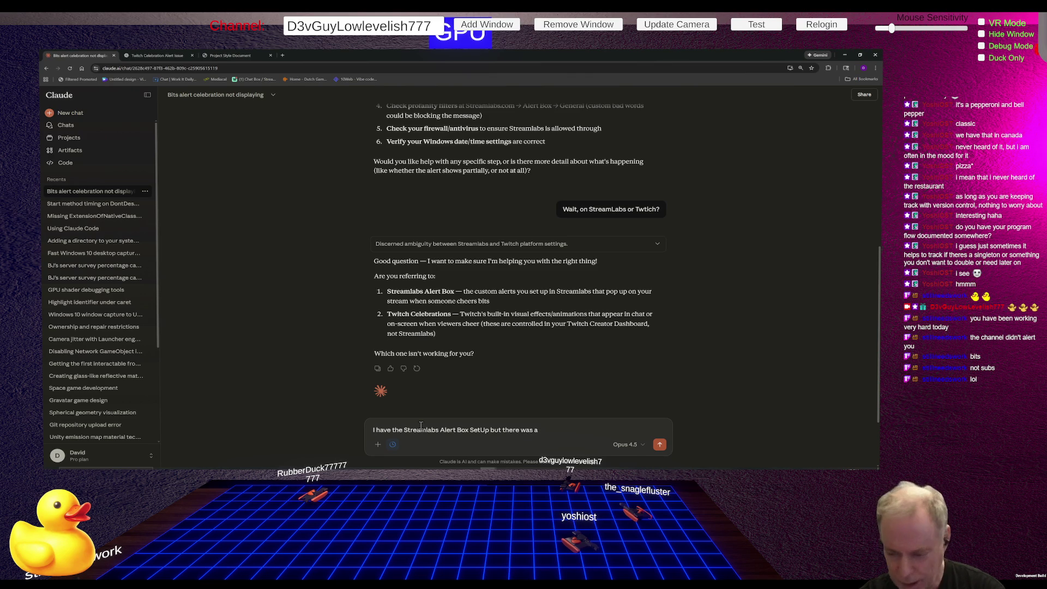
pyautogui.write('n On')
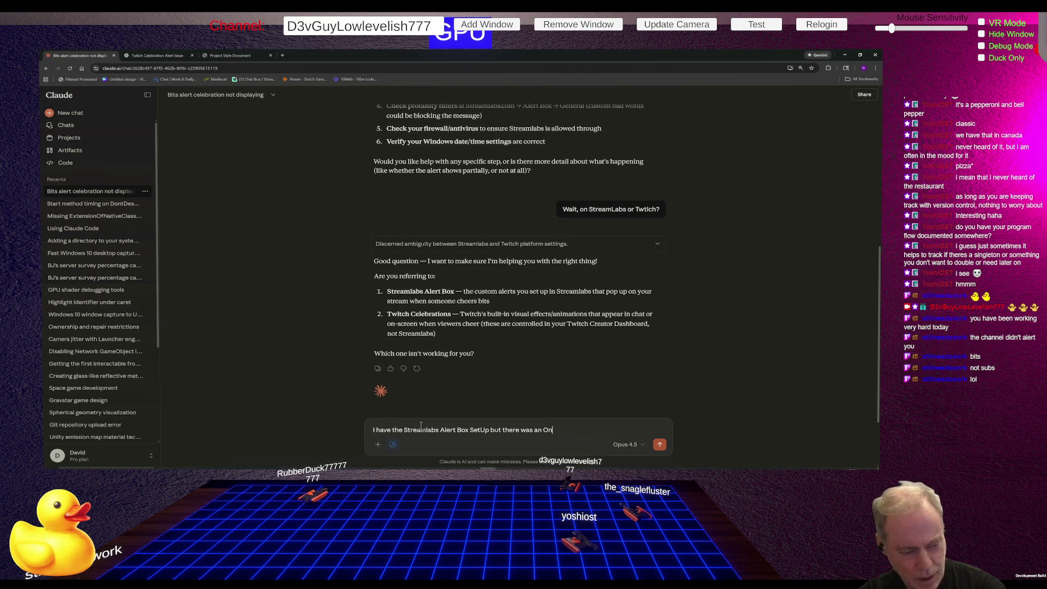
pyautogui.write('eenCelebrati')
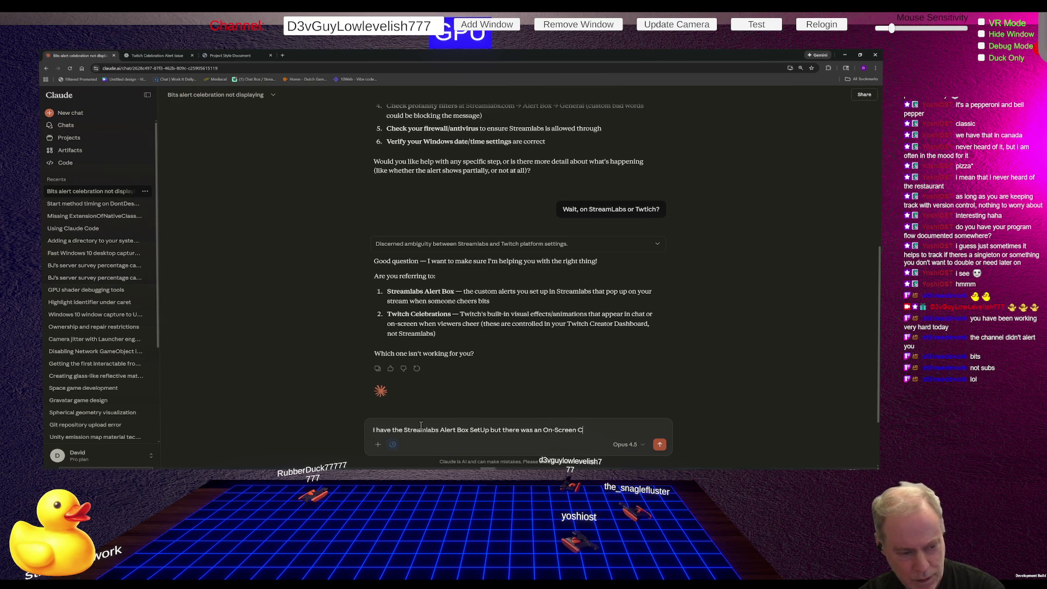
pyautogui.write('on')
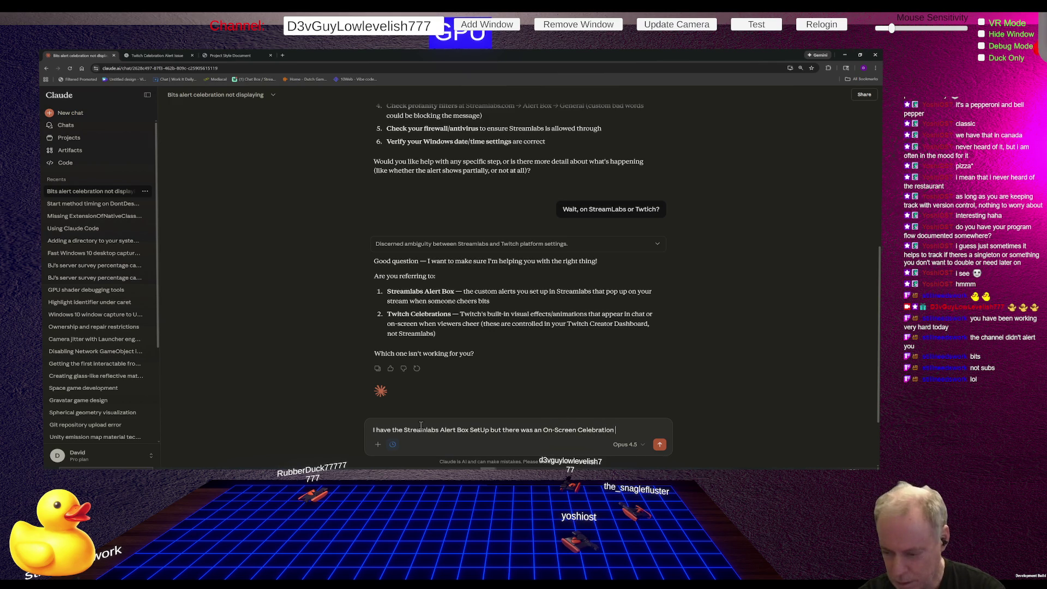
pyautogui.write(' with 40 bit')
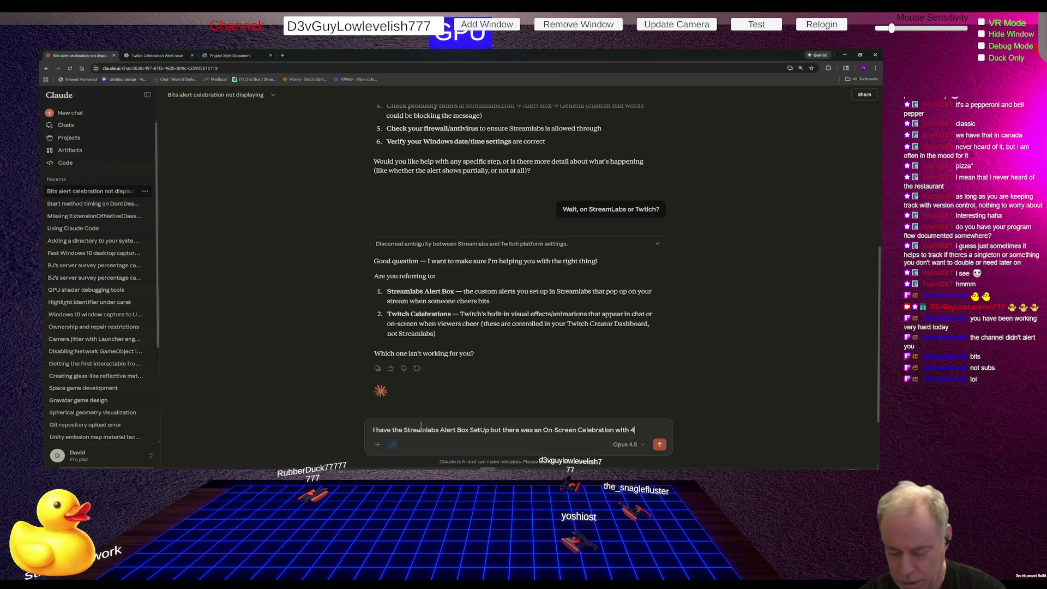
pyautogui.write('s')
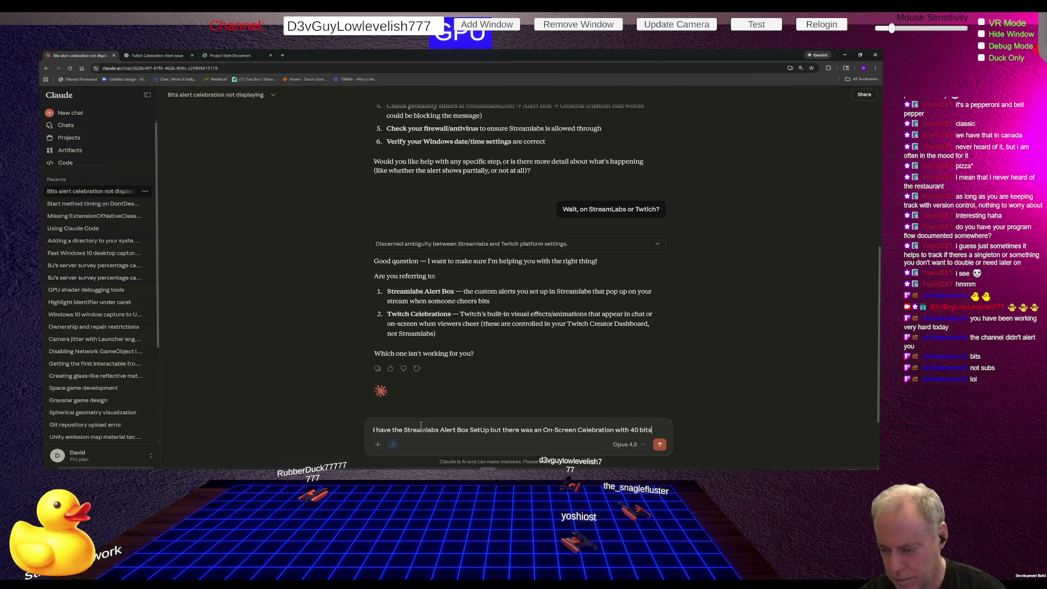
pyautogui.press('Return')
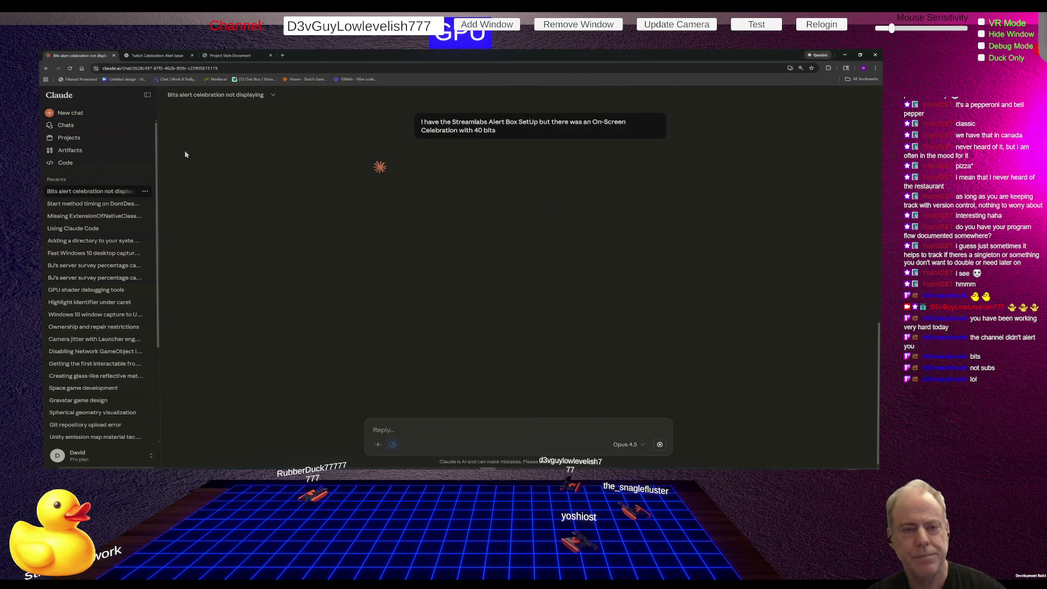
pyautogui.click(159, 56)
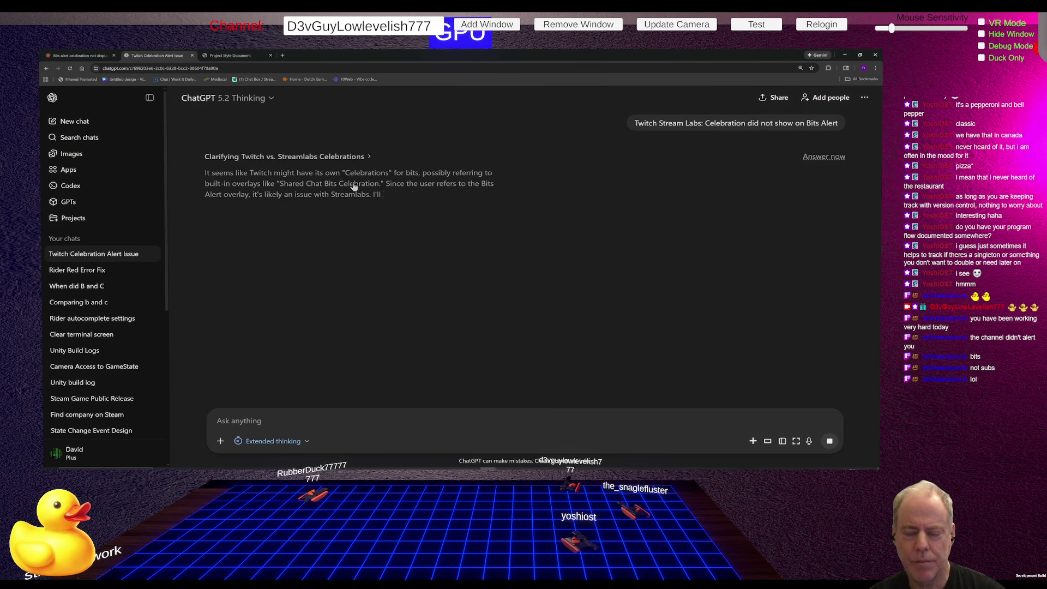
pyautogui.click(79, 56)
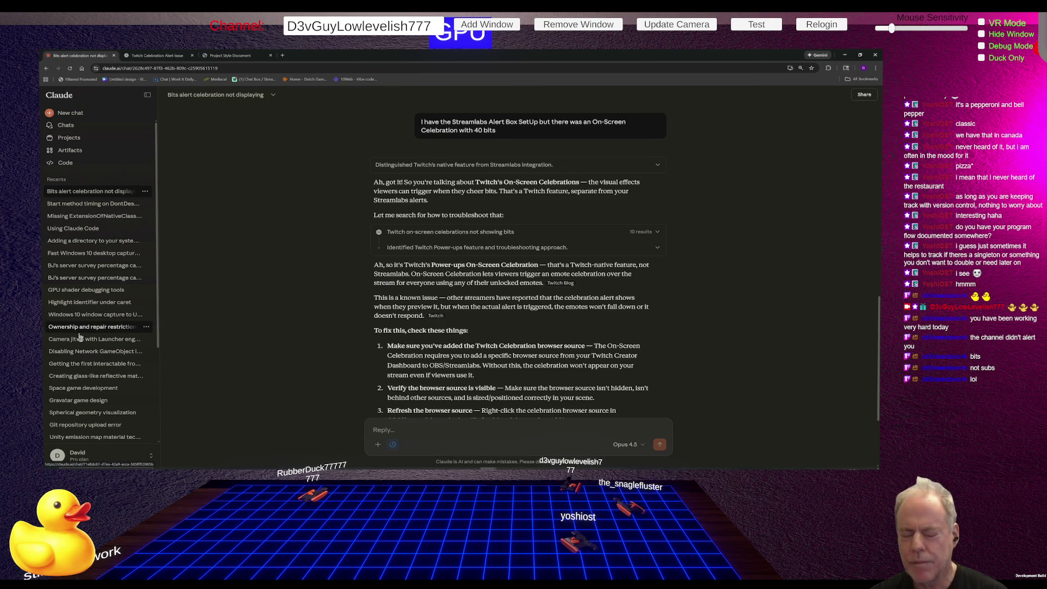
# Scroll through Claude's four troubleshooting checks, then return to the ChatGPT celebration conversation.
pyautogui.scroll(-2, 539, 308)
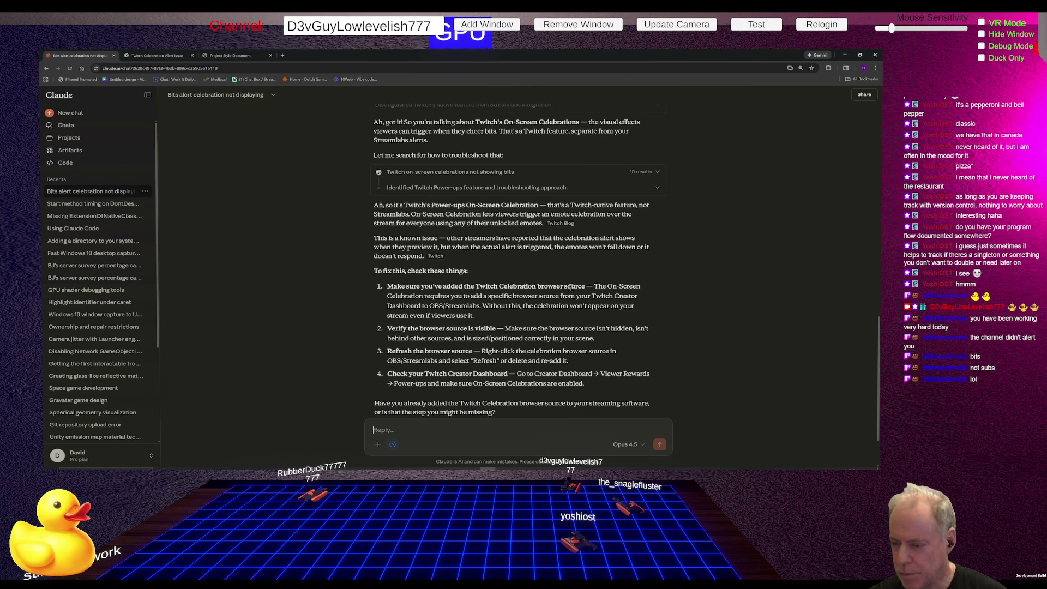
pyautogui.click(174, 57)
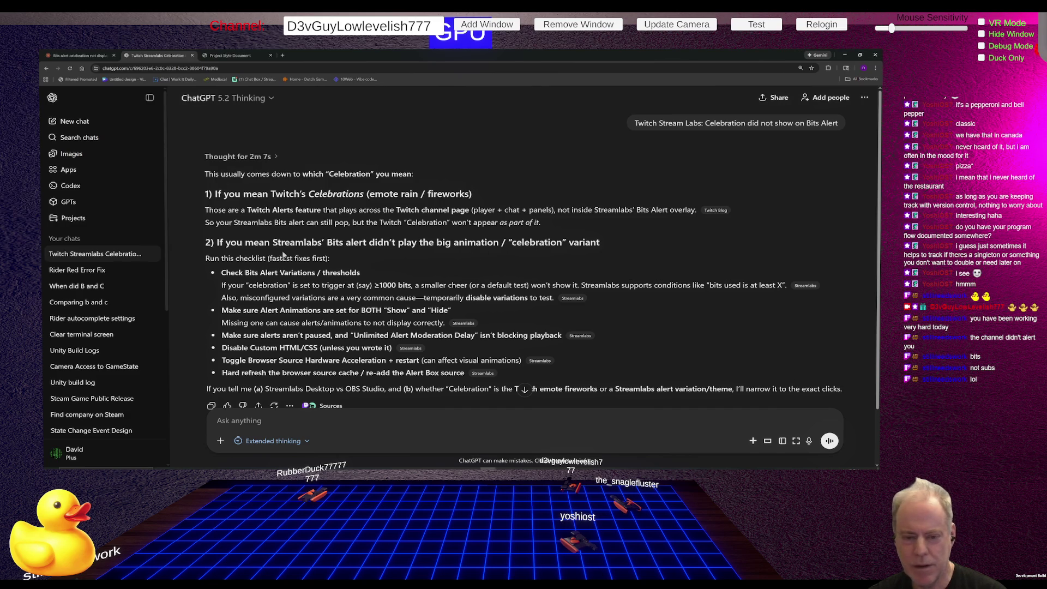
# Send ChatGPT the short follow-up 'How O' and skip the thinking with Answer now.
pyautogui.scroll(-2, 382, 264)
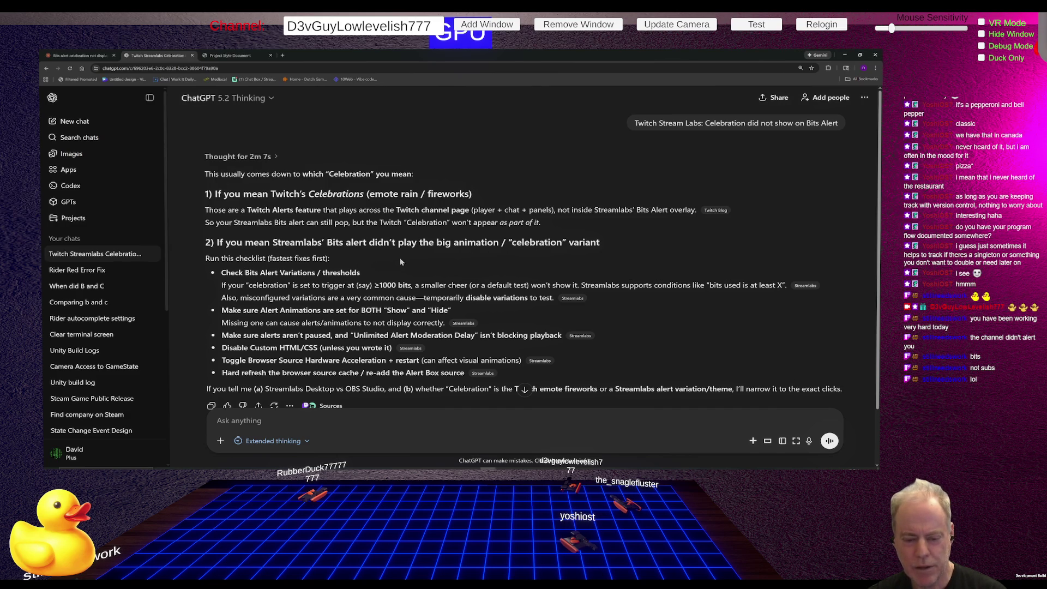
pyautogui.click(236, 419)
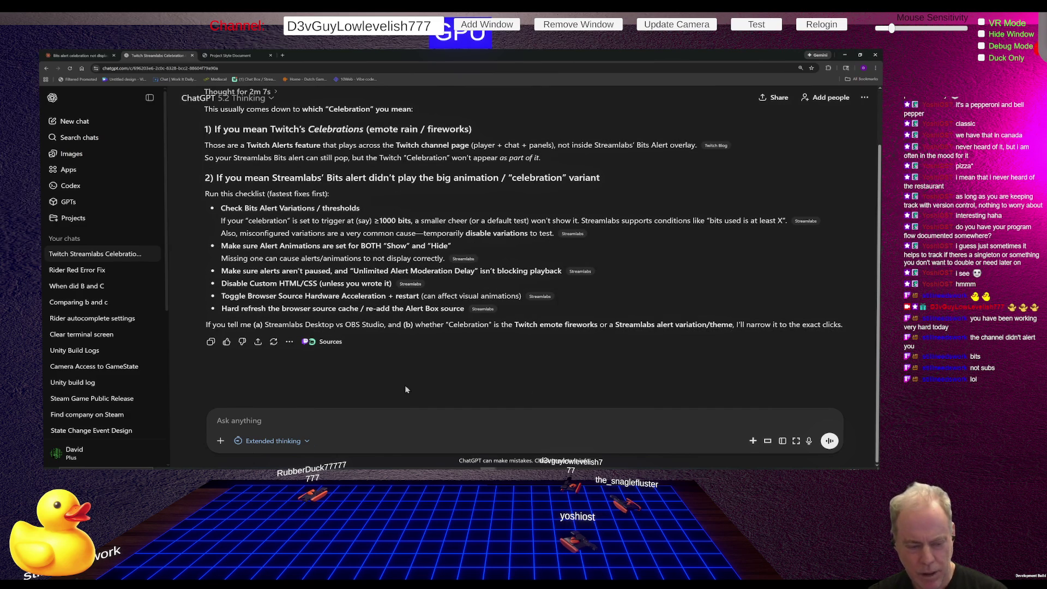
pyautogui.write('How O')
pyautogui.press('Return')
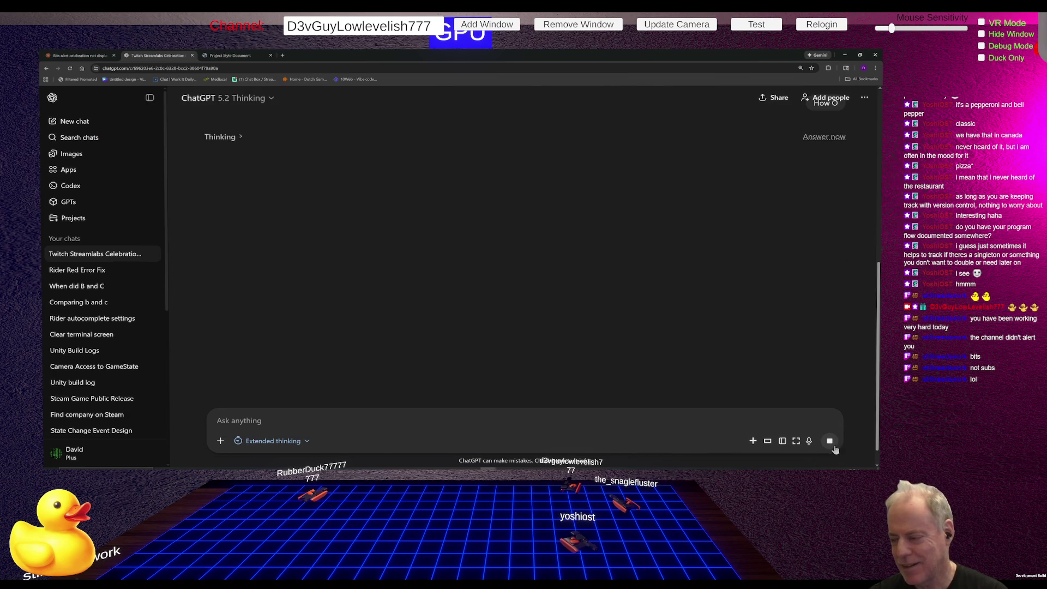
pyautogui.click(829, 137)
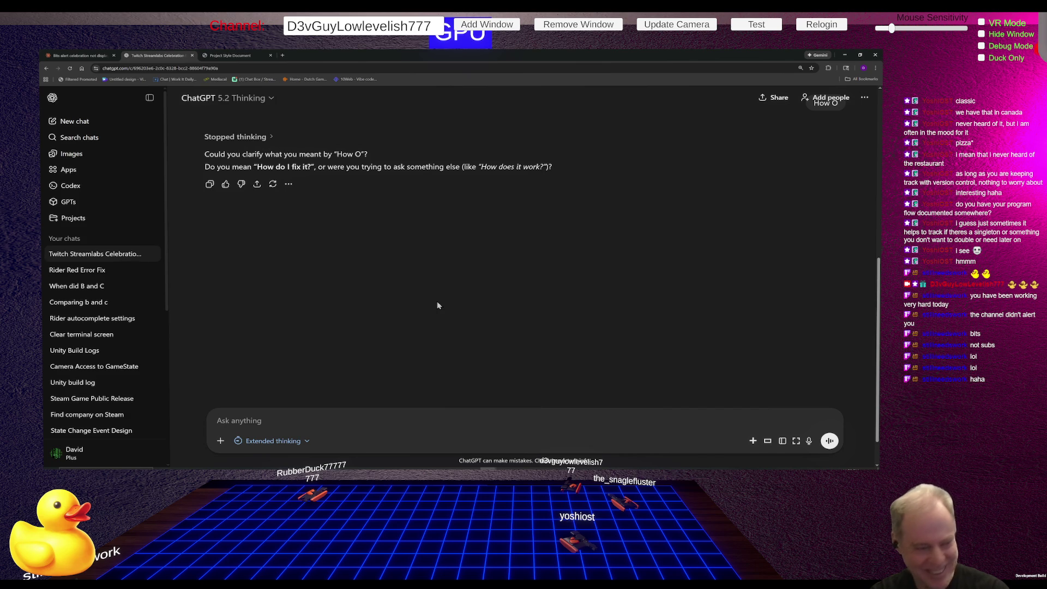
# Ask ChatGPT 'How do I make the On-Screen Celebration with bits work' and copy the sent question.
pyautogui.write('HOw')
pyautogui.press('BackSpace')
pyautogui.press('BackSpace')
pyautogui.write('ow')
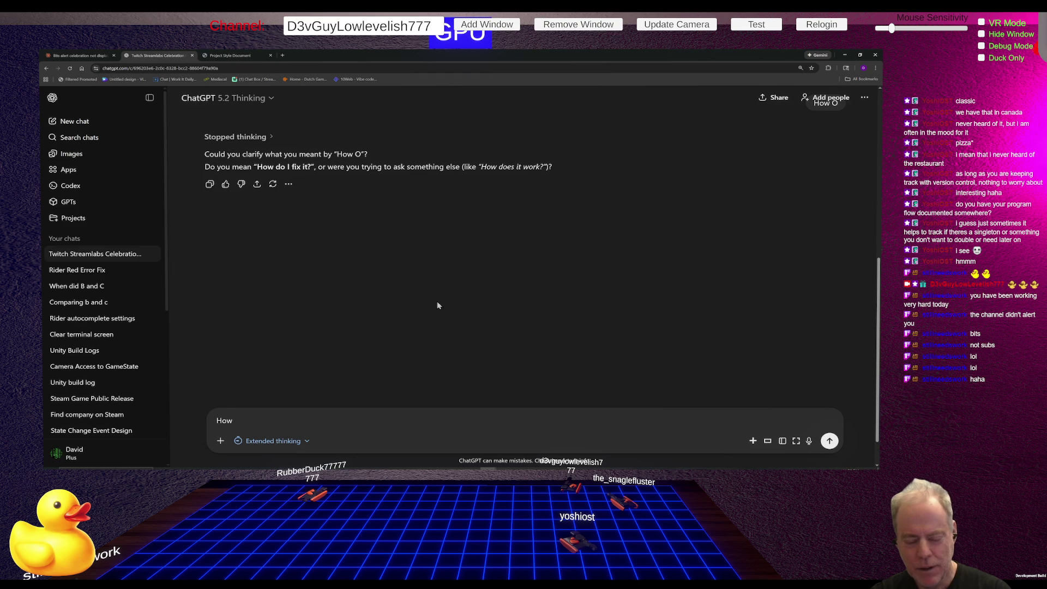
pyautogui.write(' do I ')
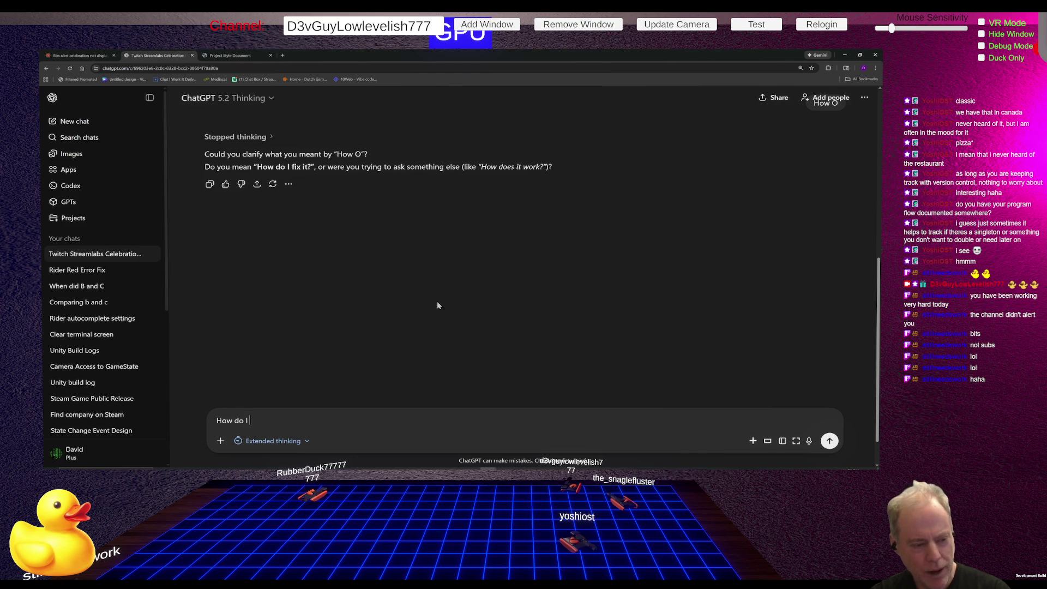
pyautogui.write('make the On-')
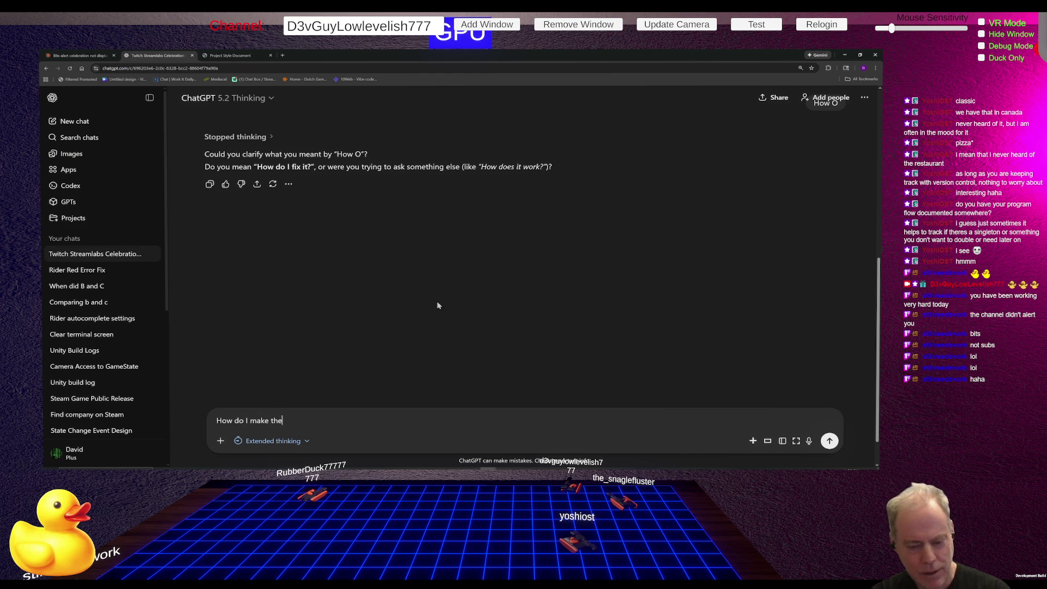
pyautogui.write('Screen Ce')
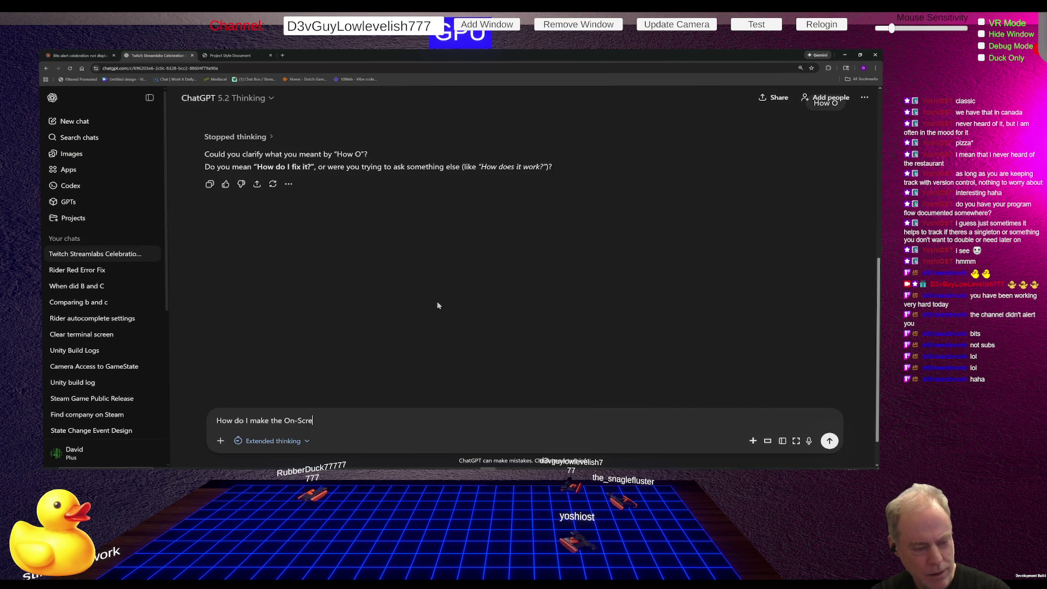
pyautogui.write('le')
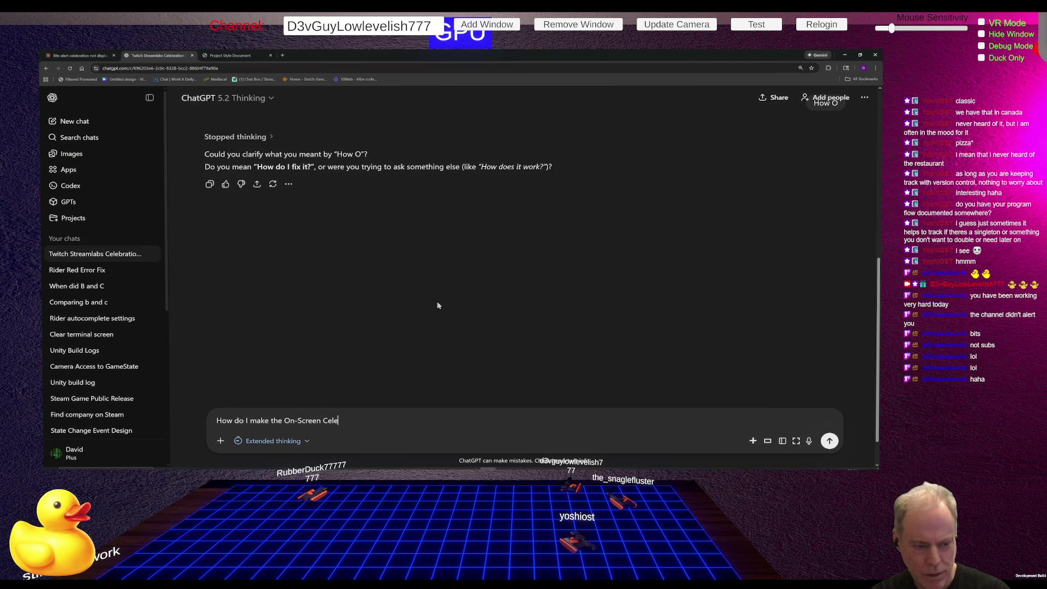
pyautogui.write('bration w')
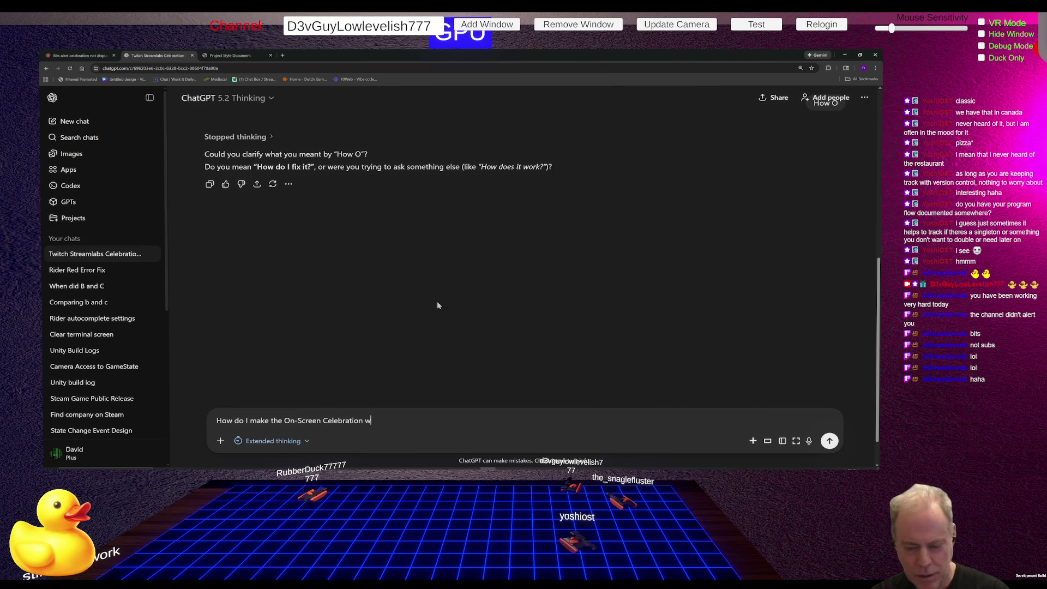
pyautogui.write('ith bits work')
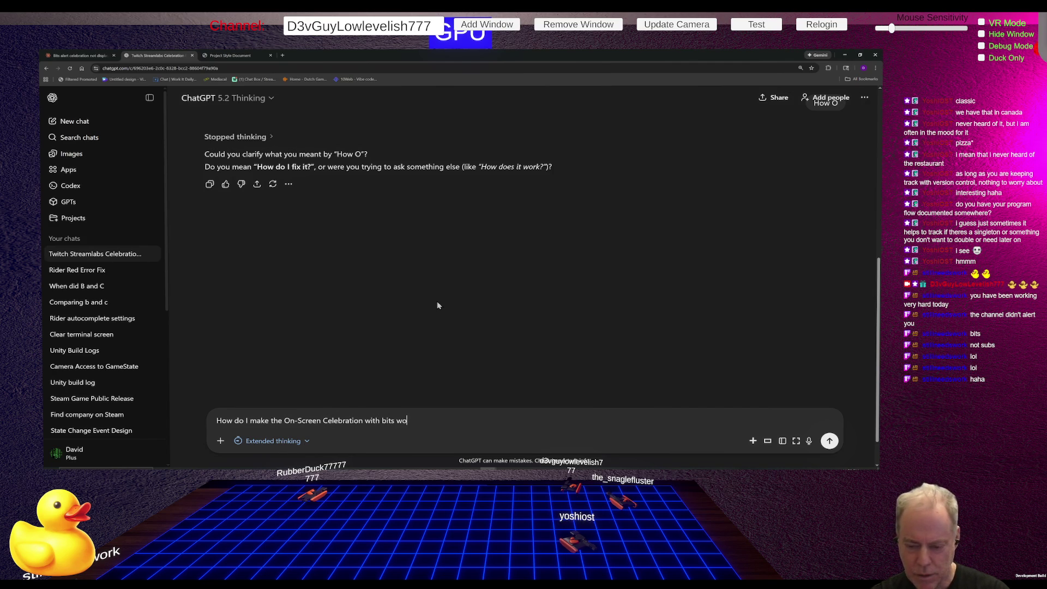
pyautogui.press('Return')
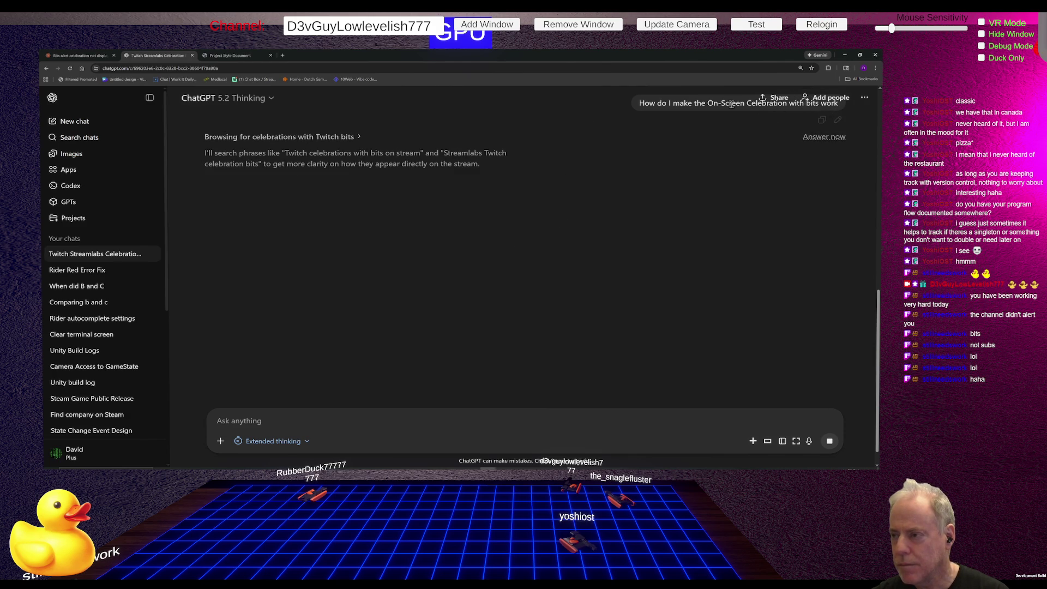
pyautogui.moveTo(640, 103); pyautogui.dragTo(838, 109)
pyautogui.hotkey('ctrl', 'c')
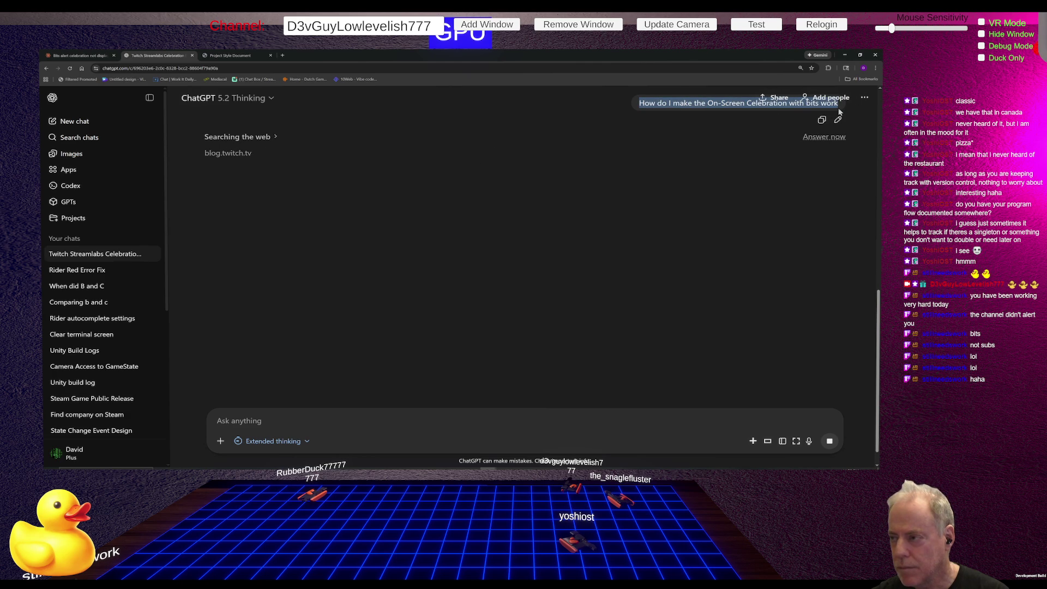
pyautogui.click(79, 55)
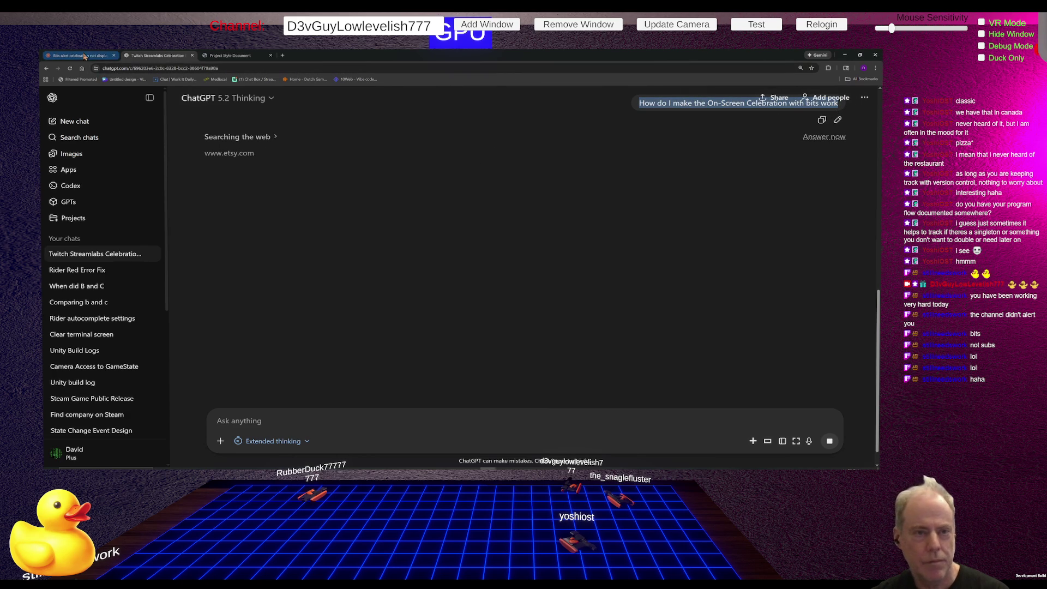
# Paste the copied On-Screen Celebration question into Claude's reply box and send it.
pyautogui.hotkey('ctrl', 'v')
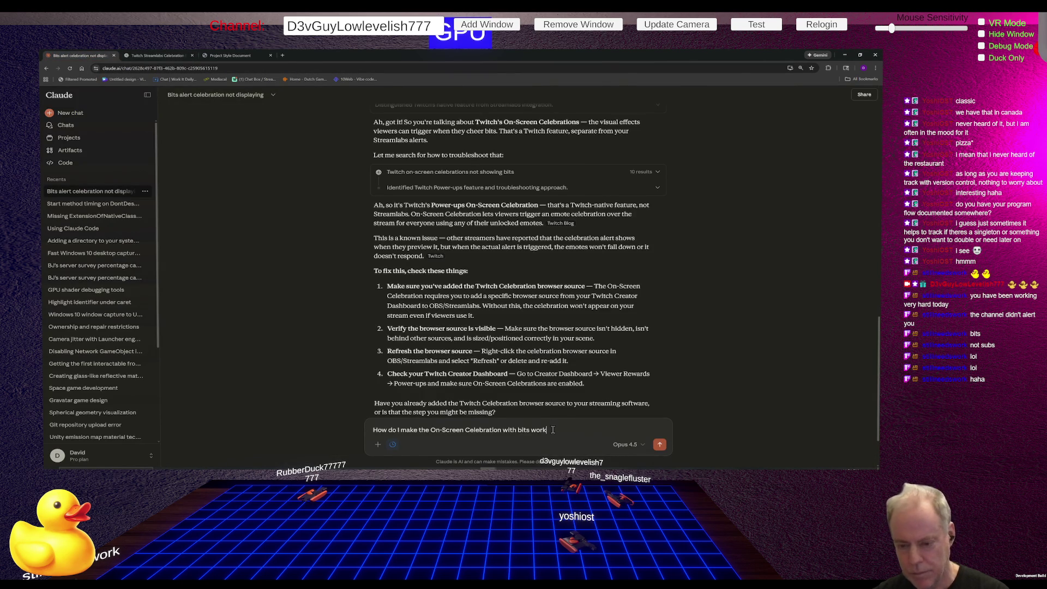
pyautogui.press('Return')
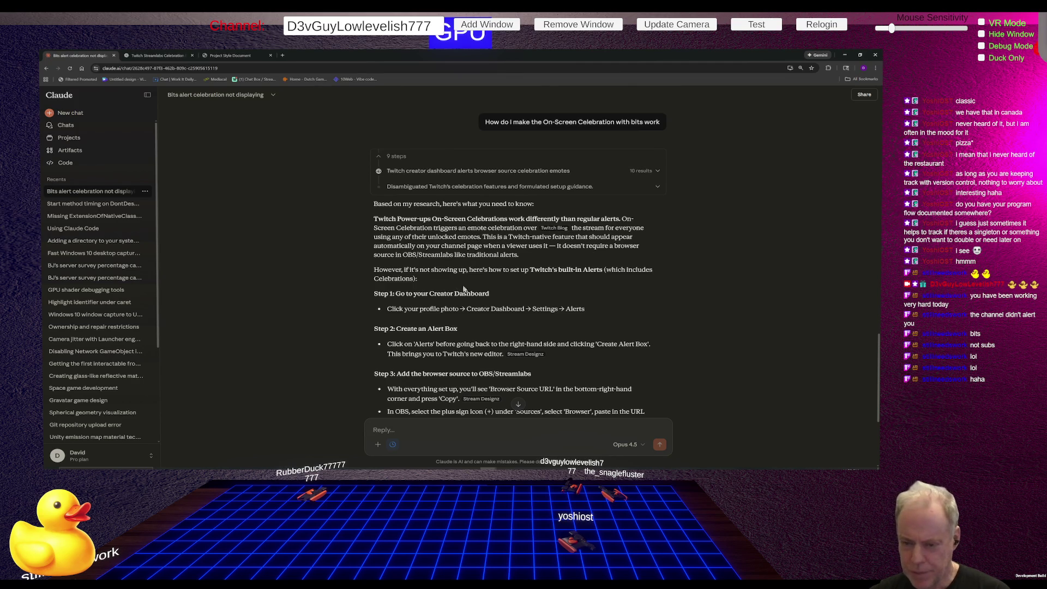
pyautogui.scroll(-1, 464, 289)
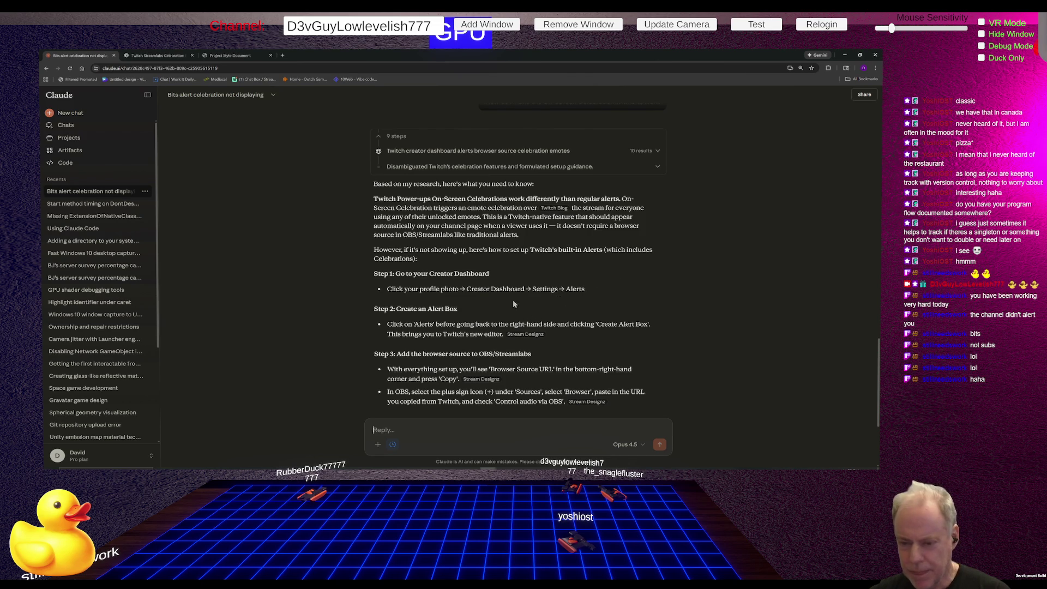
pyautogui.scroll(-1, 528, 303)
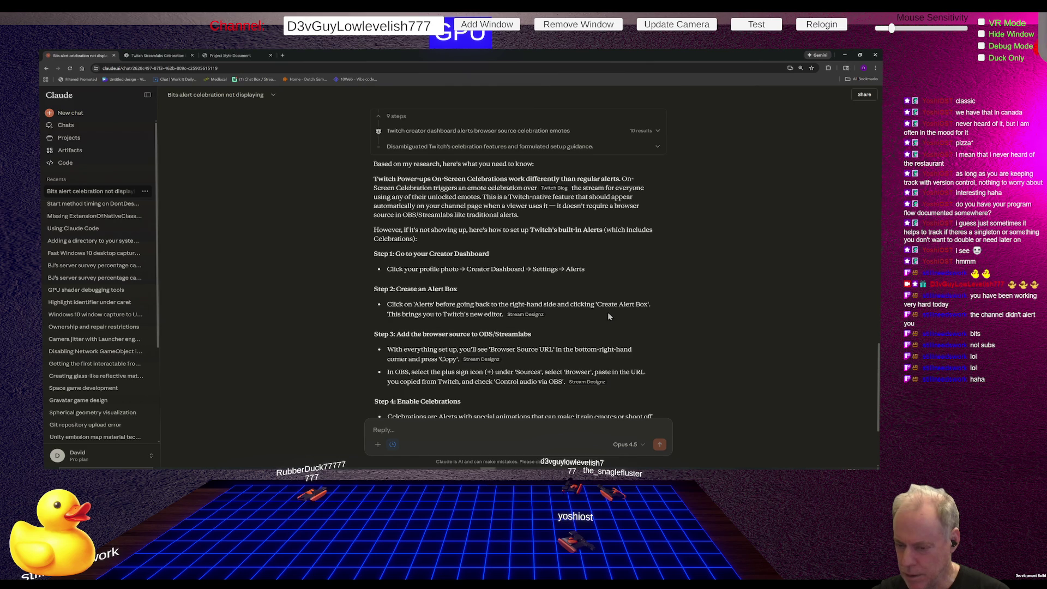
pyautogui.scroll(-1, 614, 311)
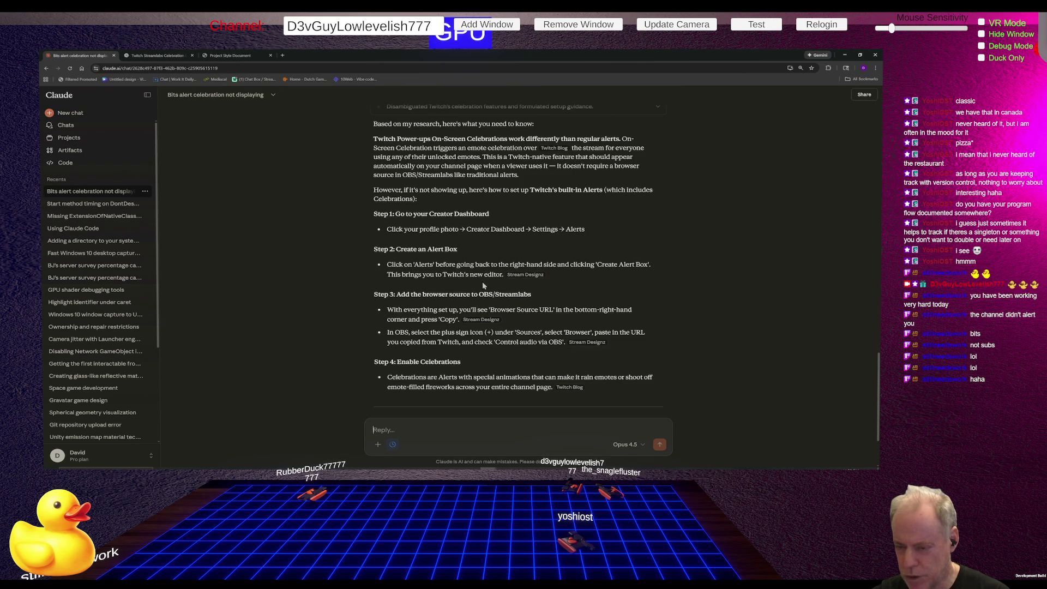
pyautogui.moveTo(534, 279)
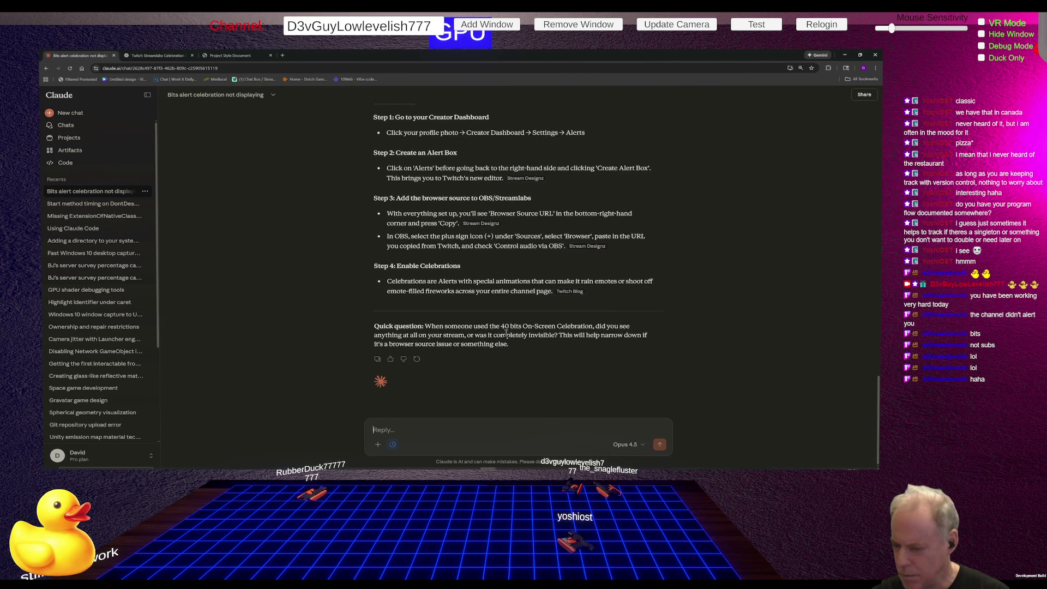
pyautogui.scroll(1, 581, 221)
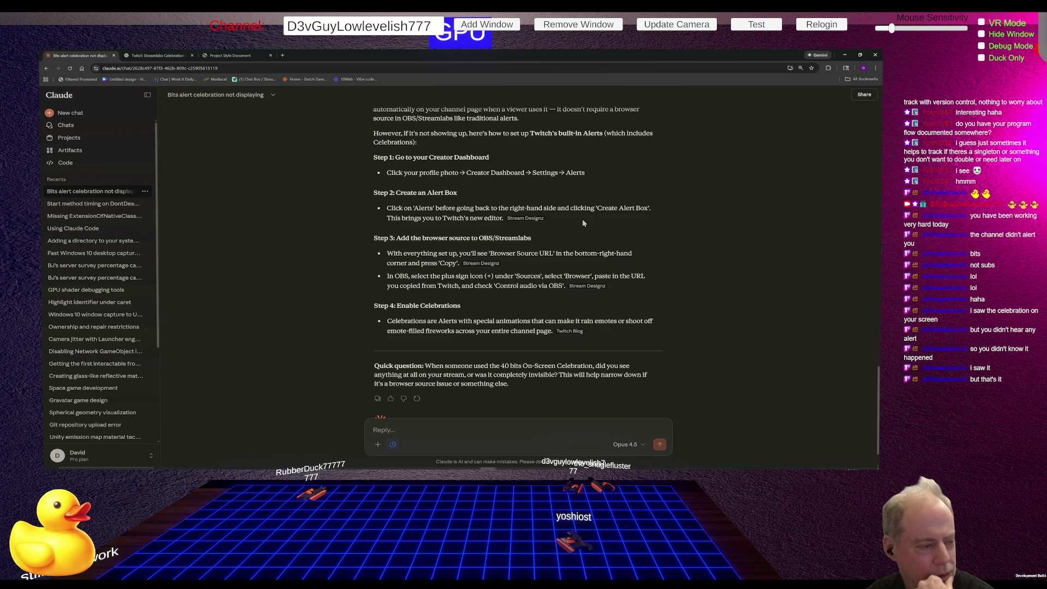
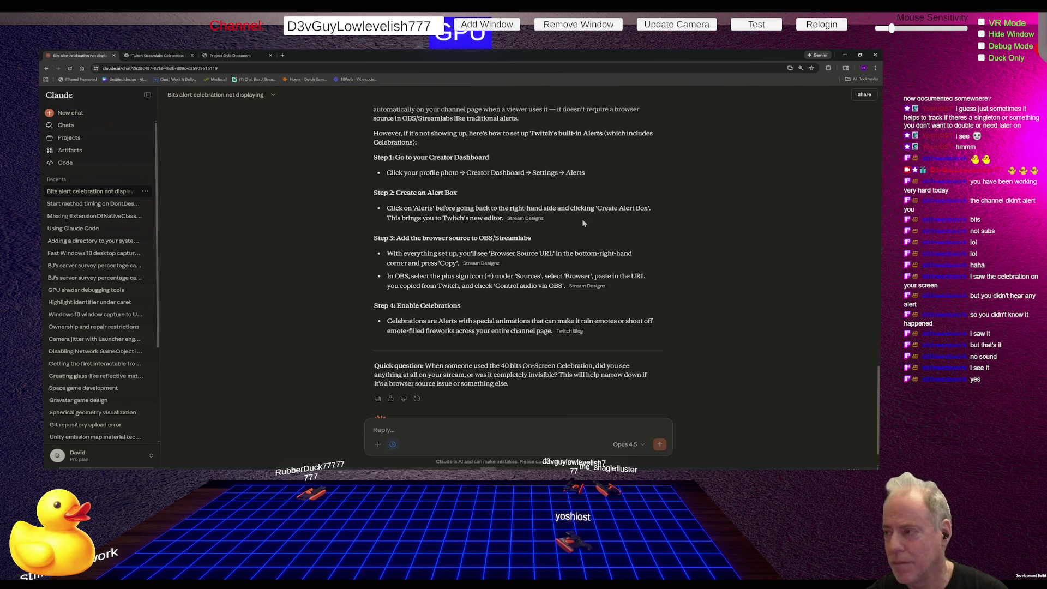
# Switch from the Claude troubleshooting chat to the Twitch channel window.
pyautogui.hotkey('alt', 'Tab')
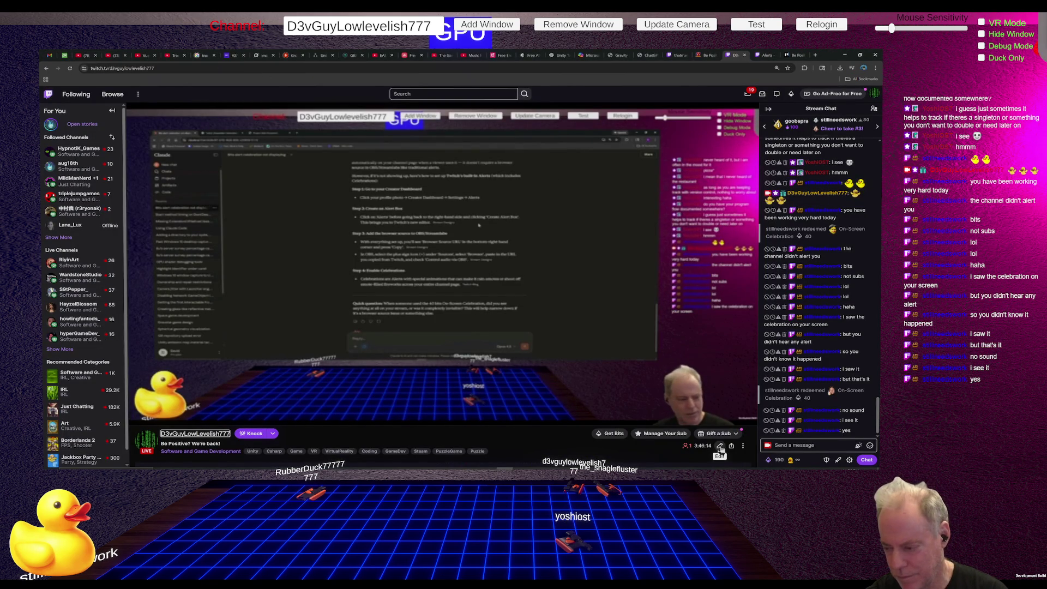
# Unleash a 40 On-Screen Celebration with the d3vguy1ThatStonks emote and check the chat.
pyautogui.click(789, 463)
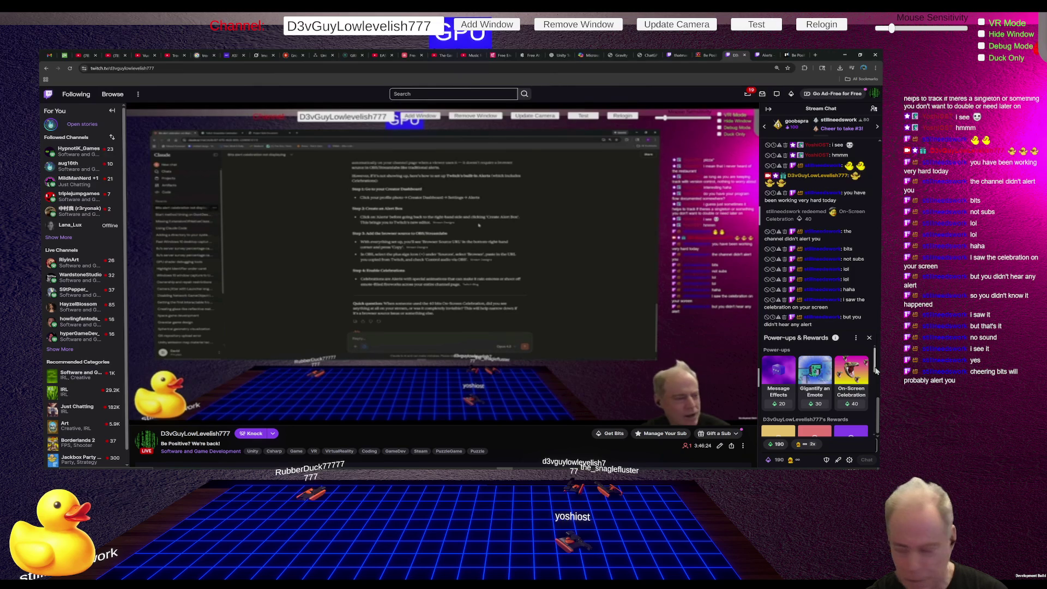
pyautogui.click(845, 378)
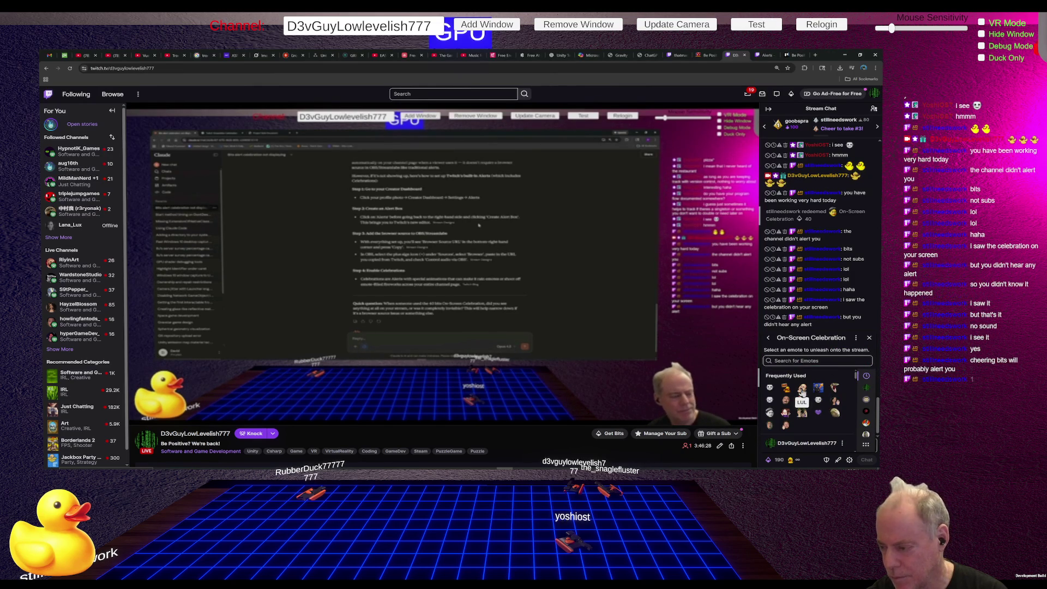
pyautogui.click(817, 390)
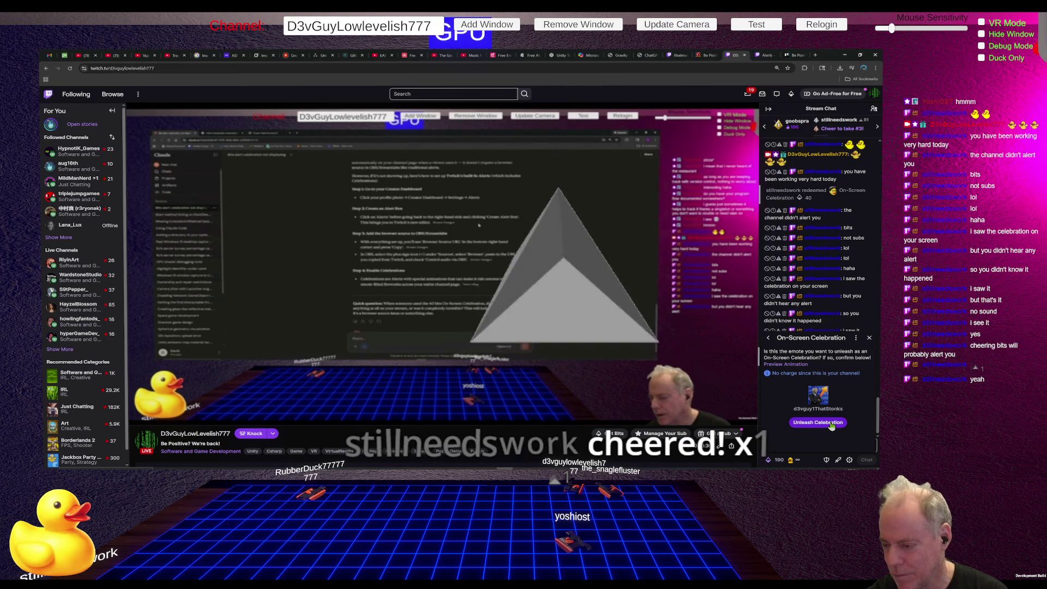
pyautogui.click(830, 424)
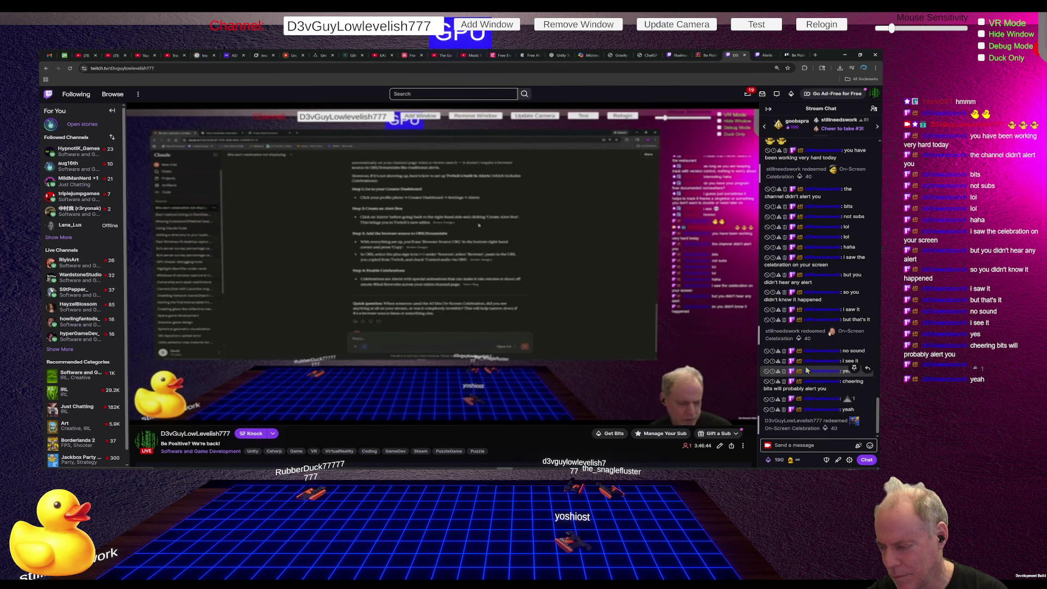
pyautogui.scroll(-1, 703, 304)
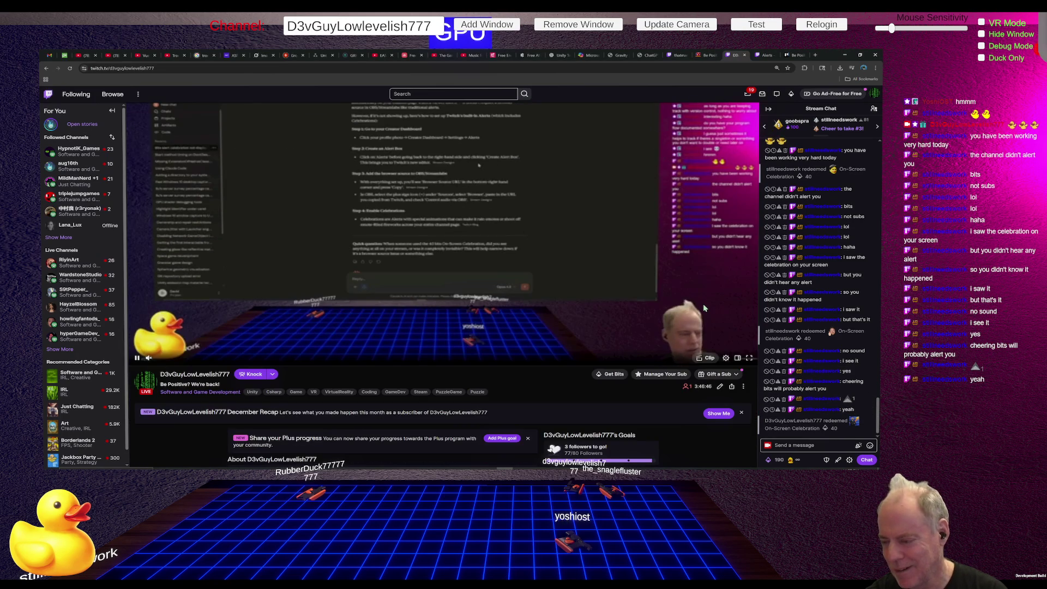
# Reload the Twitch channel page and bring back the Power-ups & Rewards panel.
pyautogui.scroll(1, 704, 308)
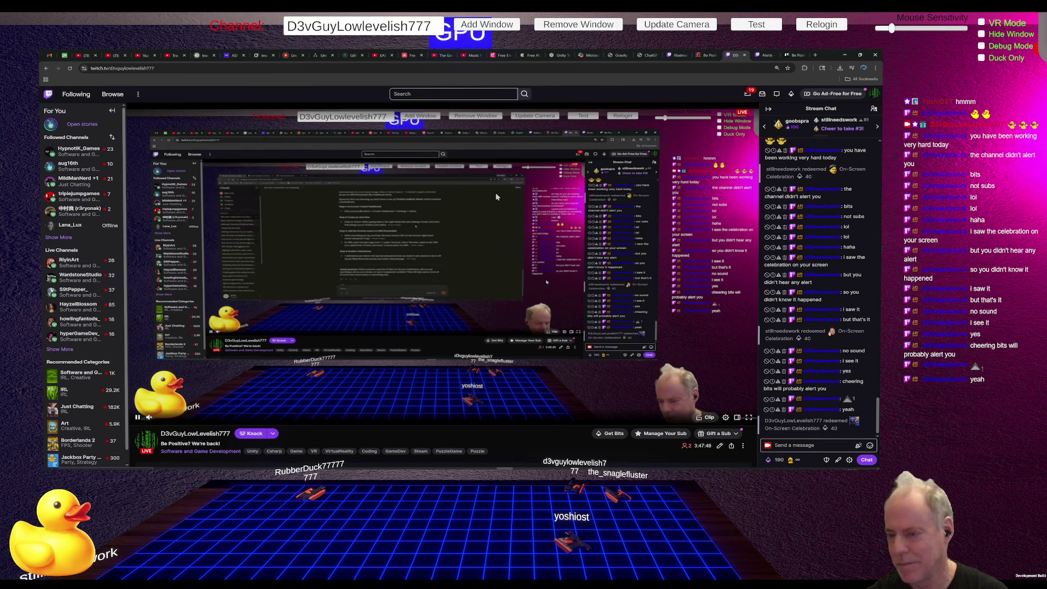
pyautogui.click(70, 68)
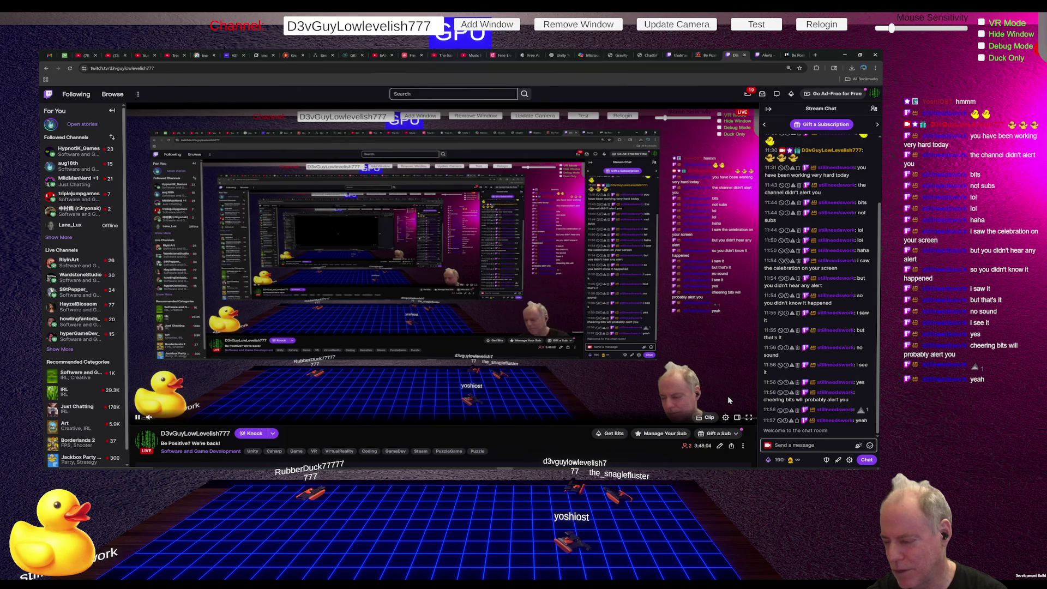
pyautogui.click(783, 460)
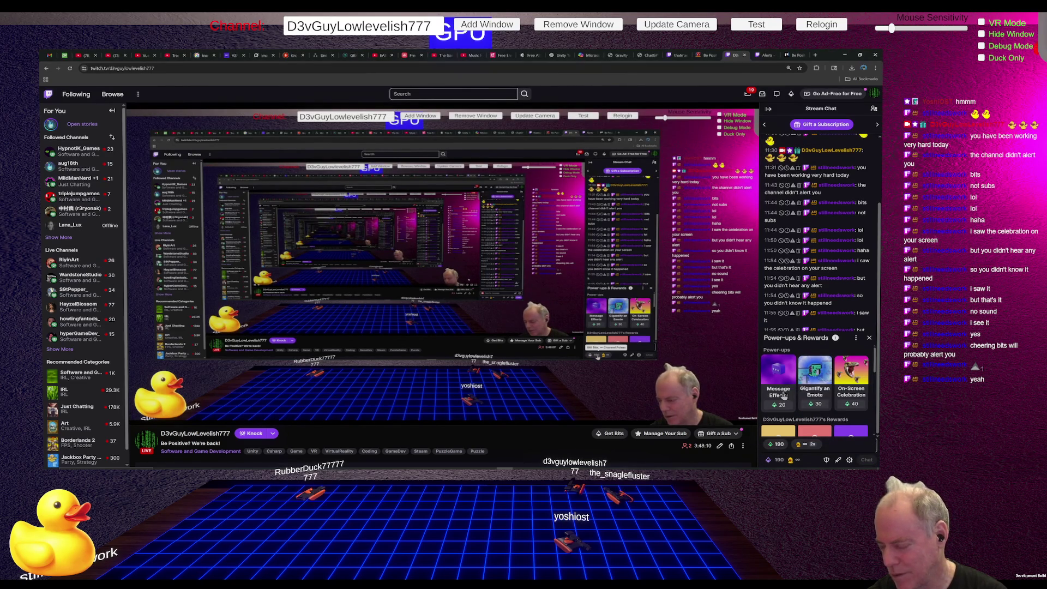
# Send 'Test' to stream chat using the emote party Message Effect.
pyautogui.click(791, 393)
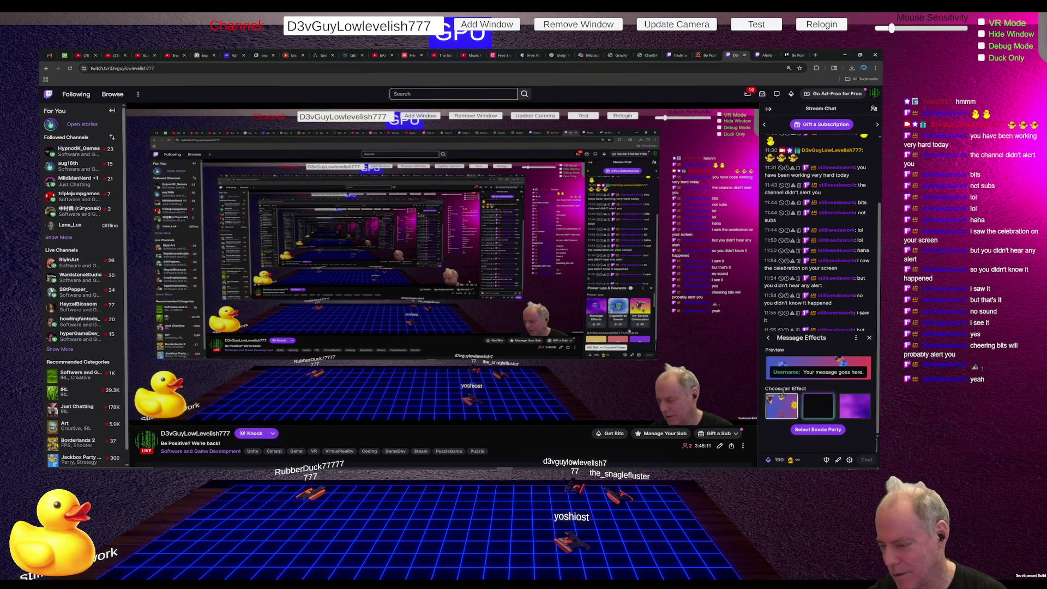
pyautogui.click(815, 430)
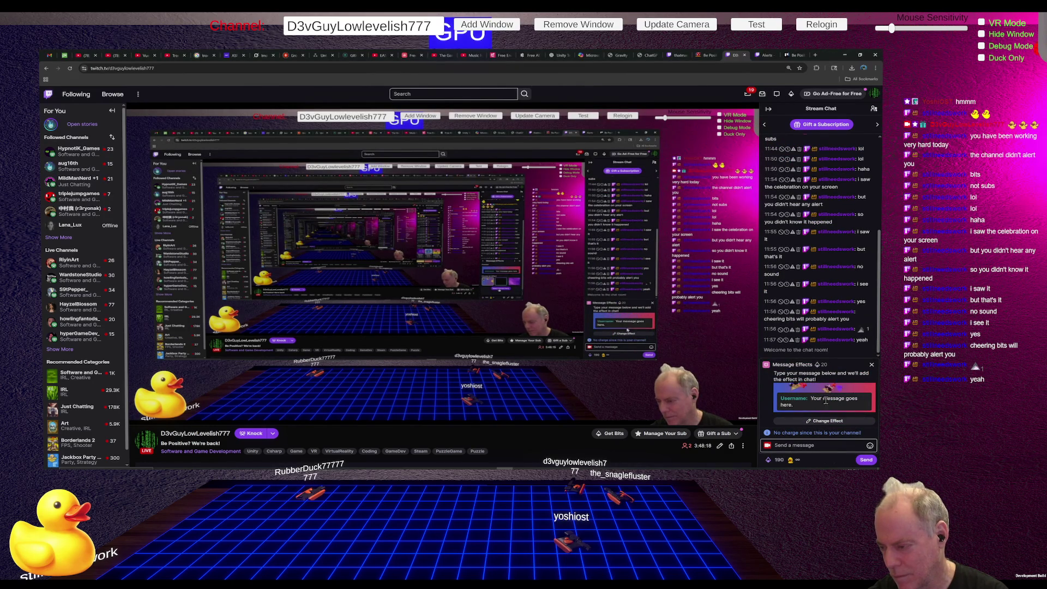
pyautogui.click(798, 446)
pyautogui.write('Test')
pyautogui.press('Return')
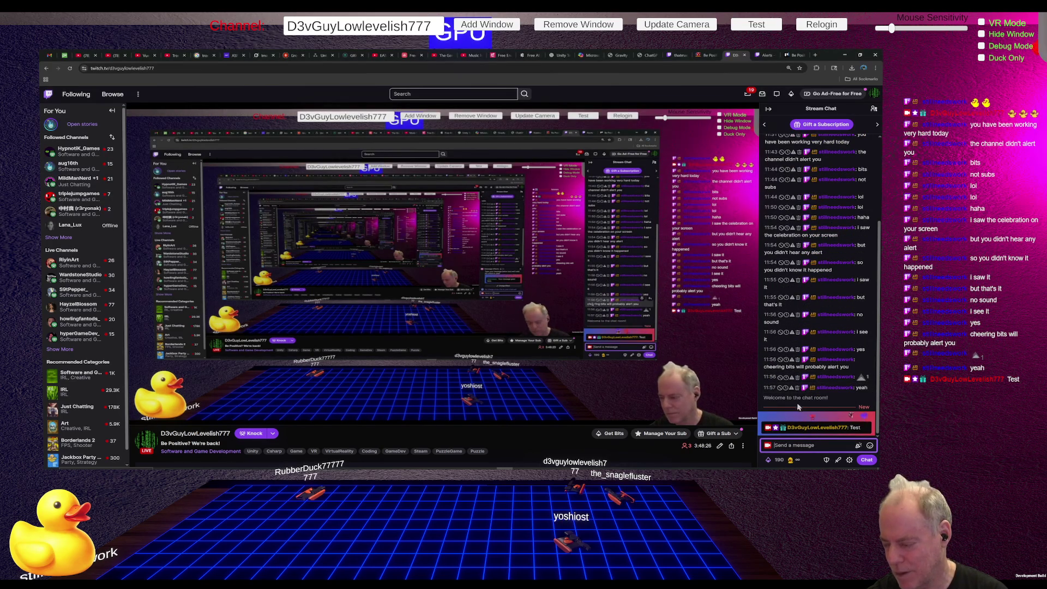
pyautogui.click(780, 461)
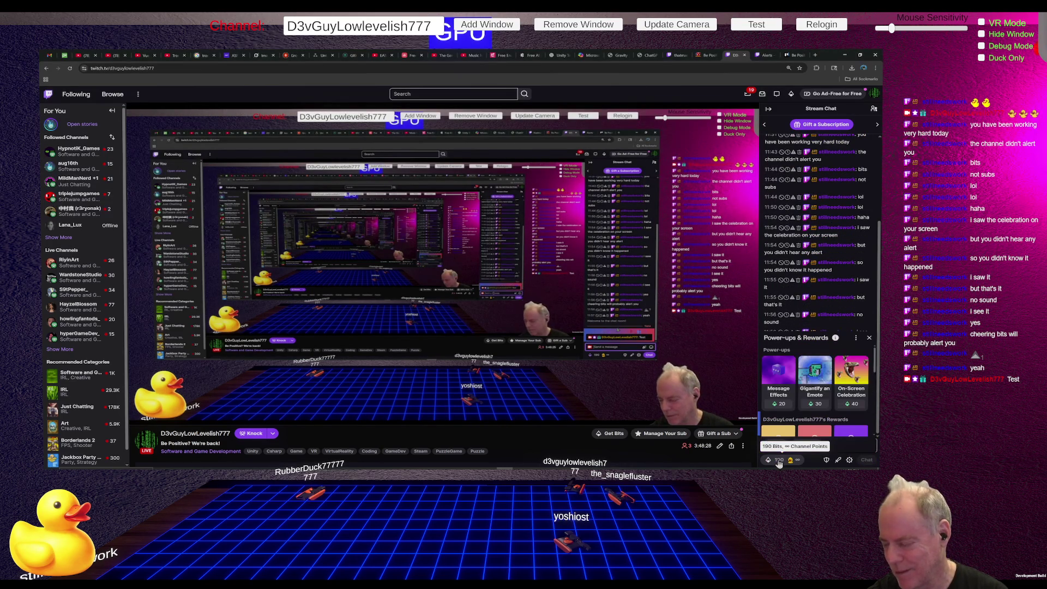
# Unleash an On-Screen Celebration with the d3vguy1DuckRaider2 emote, then return to Claude.
pyautogui.click(845, 382)
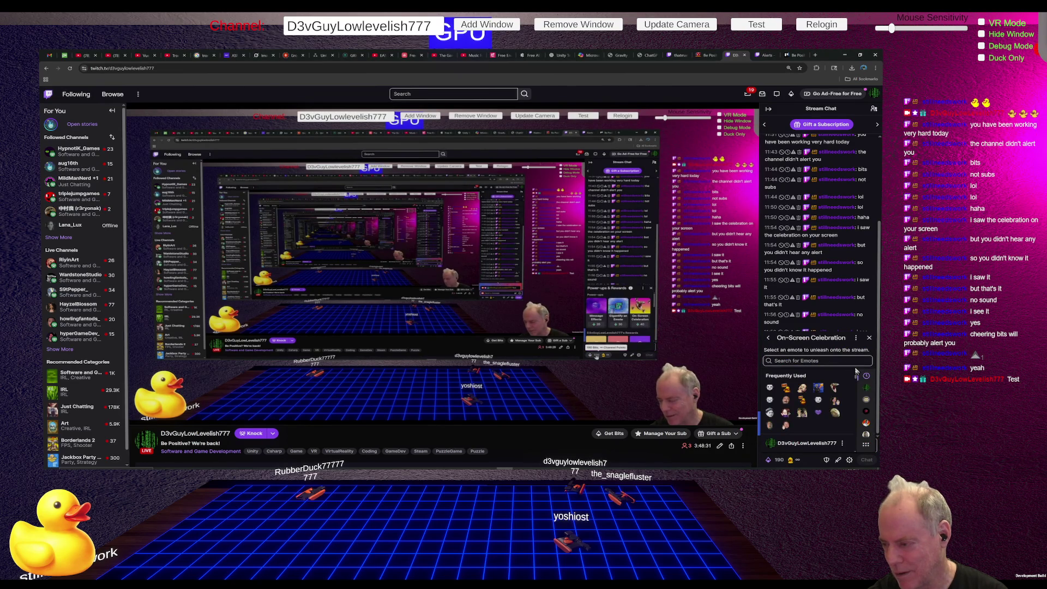
pyautogui.click(787, 388)
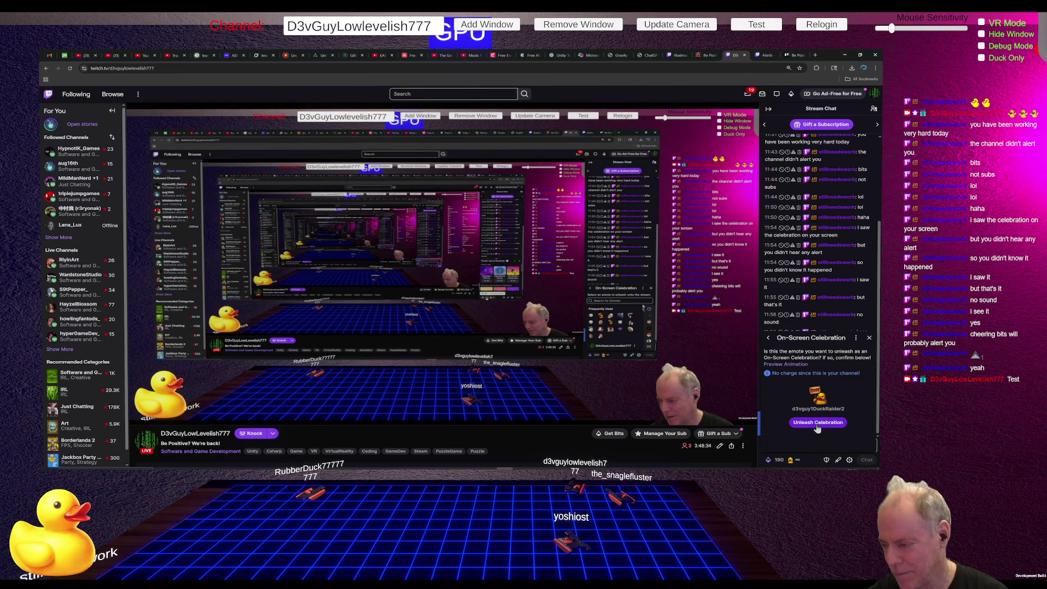
pyautogui.click(818, 423)
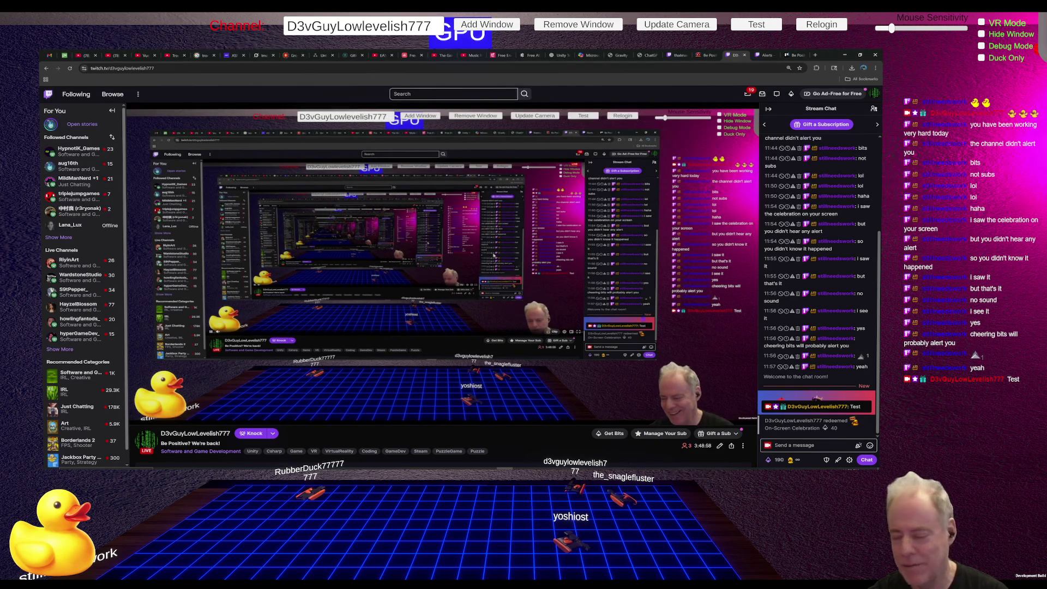
pyautogui.hotkey('alt', 'Tab')
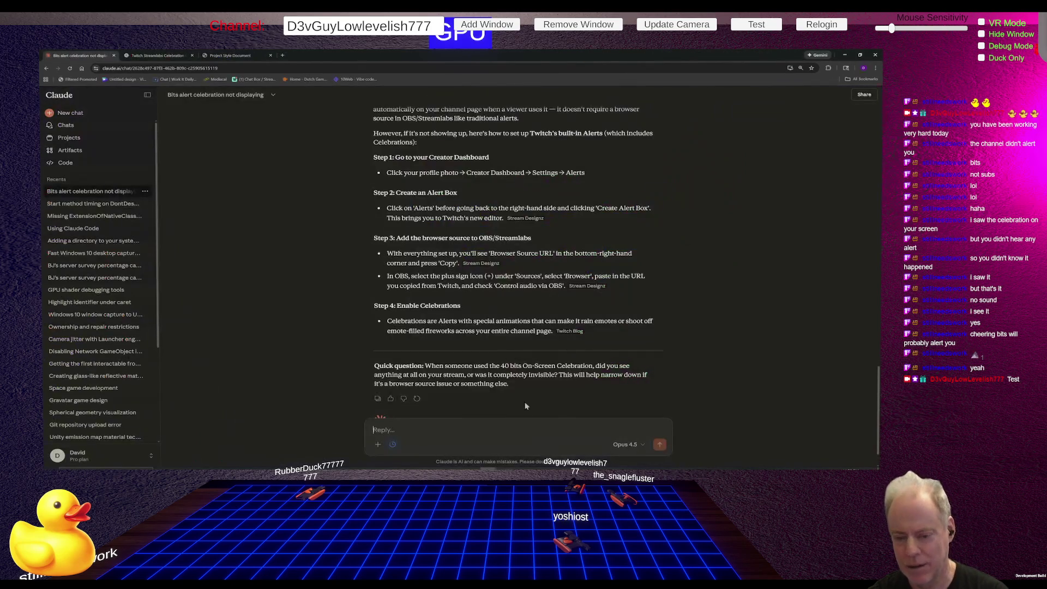
# Send Claude 'Ok, I see them on twitch but not sound alert' and return to Twitch.
pyautogui.write('o')
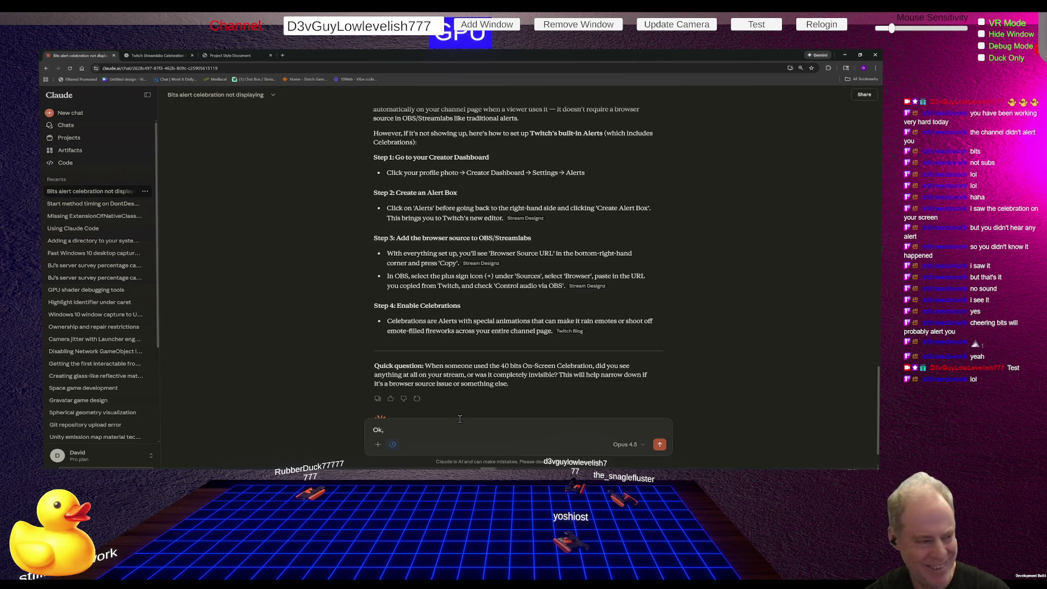
pyautogui.write(' now')
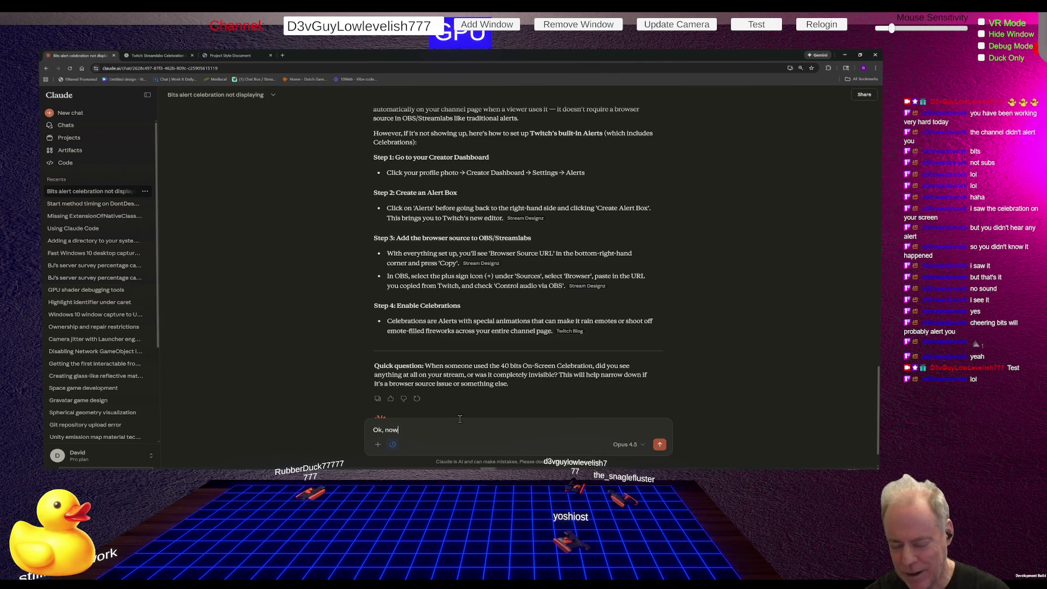
pyautogui.write(' I see them on')
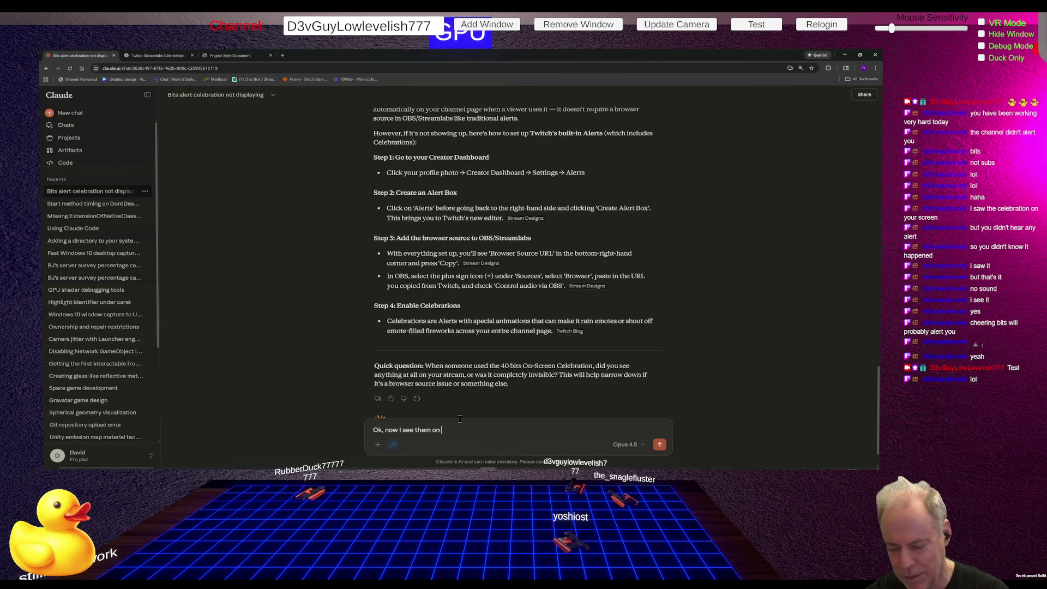
pyautogui.write(' twitch')
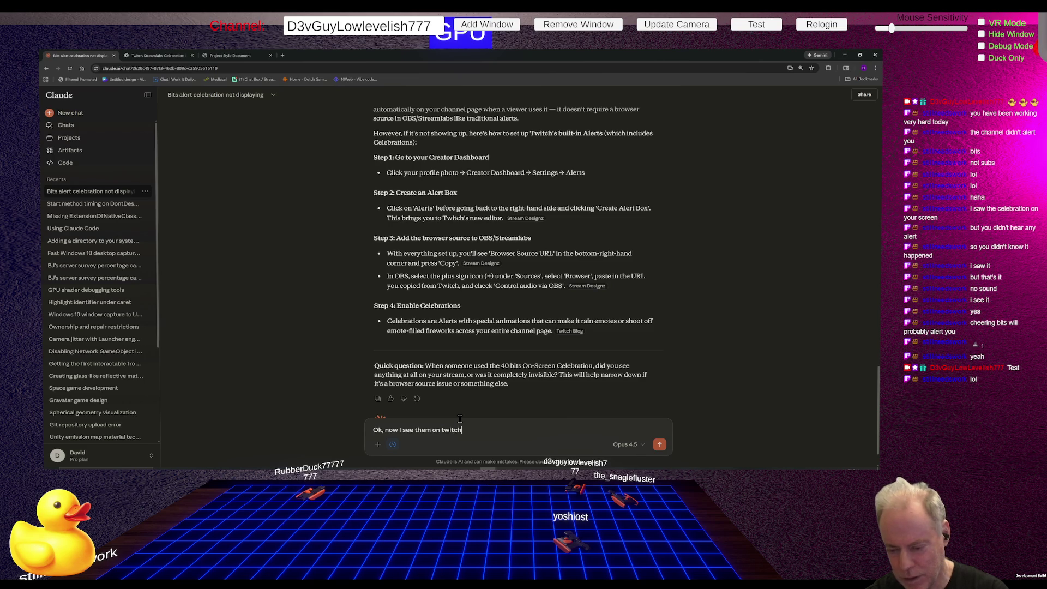
pyautogui.write(' but')
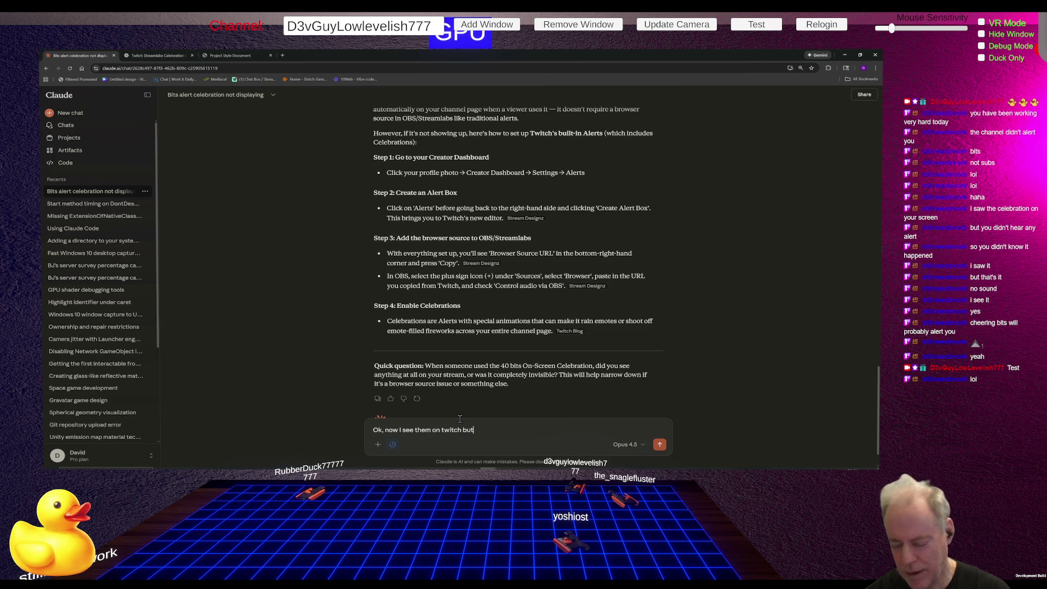
pyautogui.hotkey('ctrl', 'shift', 'Left')
pyautogui.hotkey('ctrl', 'shift', 'Left')
pyautogui.hotkey('ctrl', 'shift', 'Left')
pyautogui.hotkey('ctrl', 'shift', 'Left')
pyautogui.hotkey('ctrl', 'shift', 'Left')
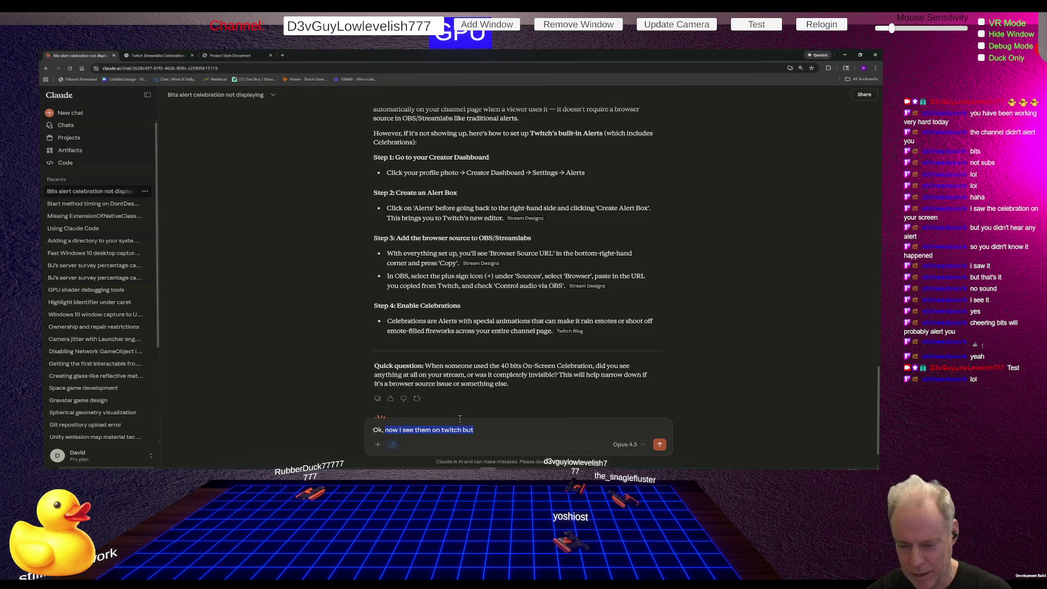
pyautogui.press('Left')
pyautogui.hotkey('ctrl', 'shift', 'Right')
pyautogui.press('BackSpace')
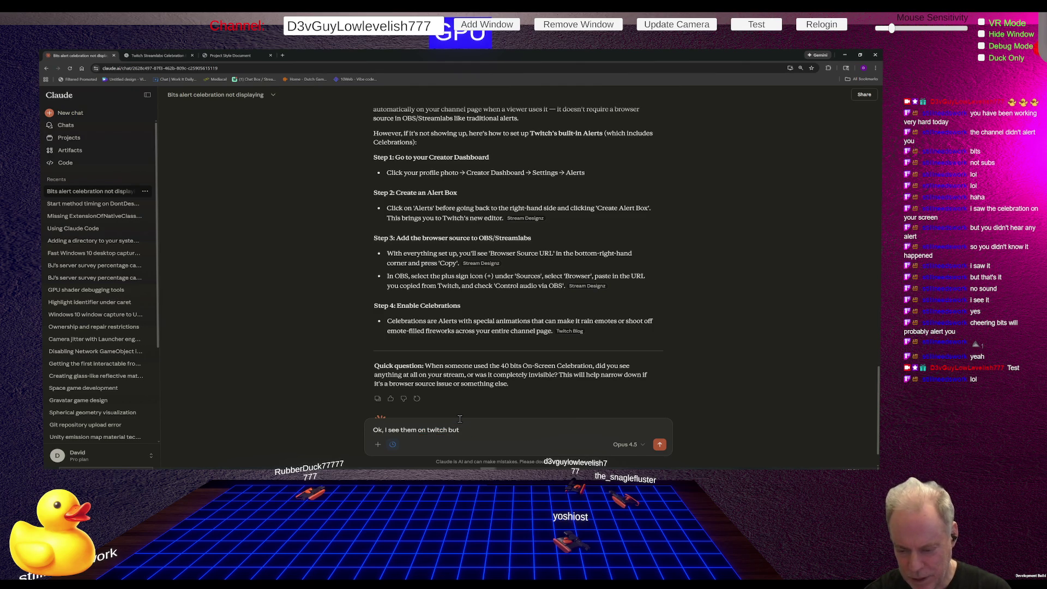
pyautogui.write(' not sound')
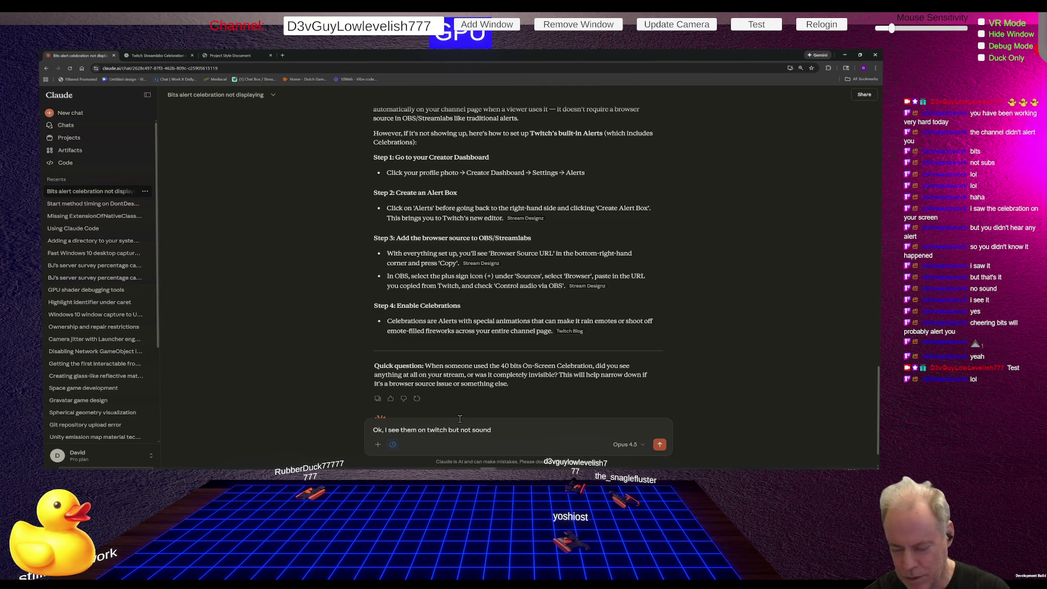
pyautogui.write(' alert')
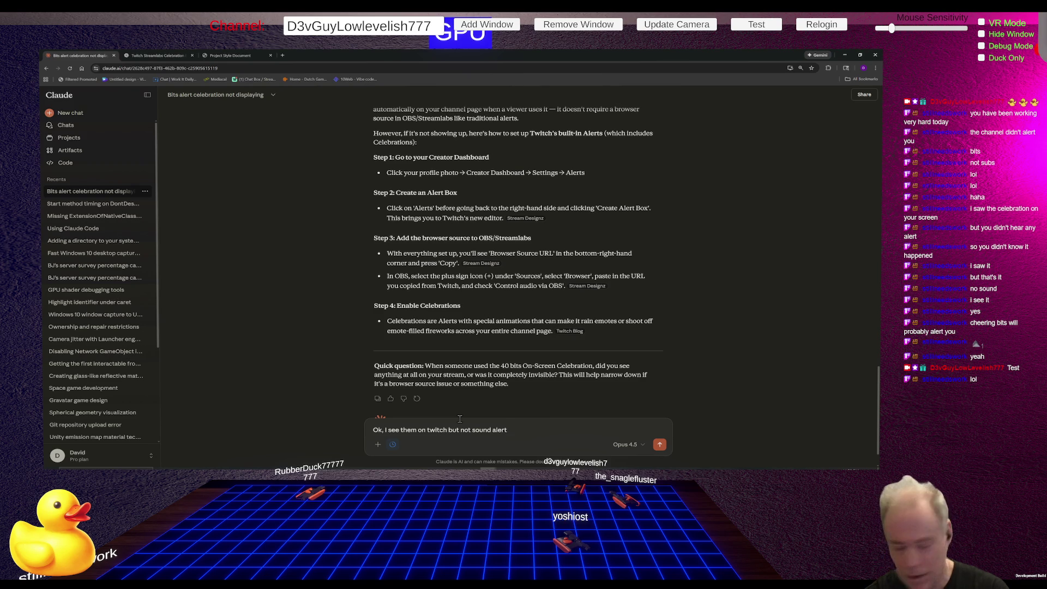
pyautogui.press('Return')
pyautogui.hotkey('alt', 'Tab')
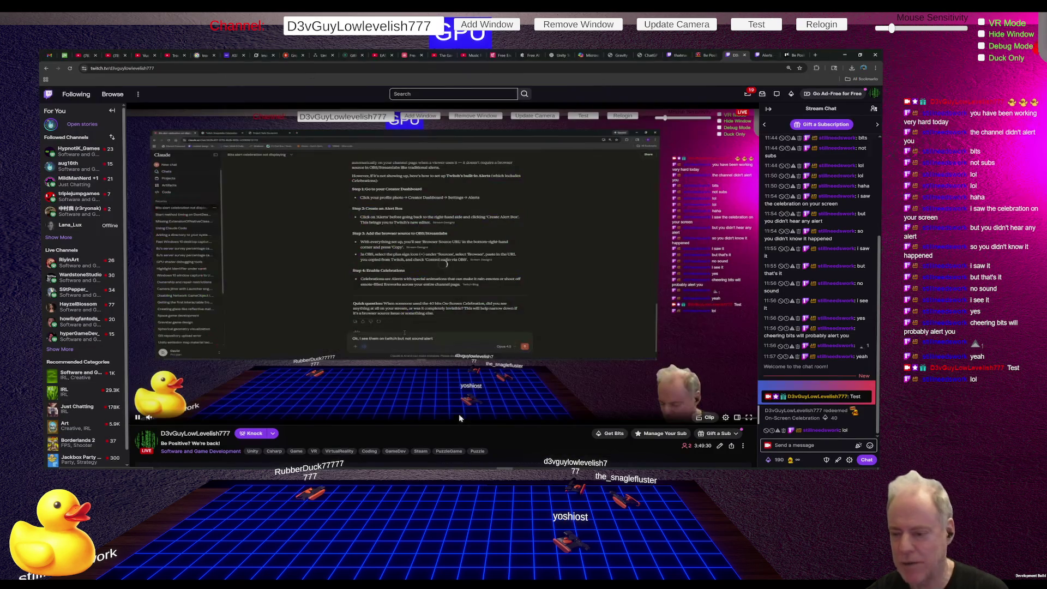
# Mute the stream player and bring up the Power-ups & Rewards panel.
pyautogui.moveTo(151, 420)
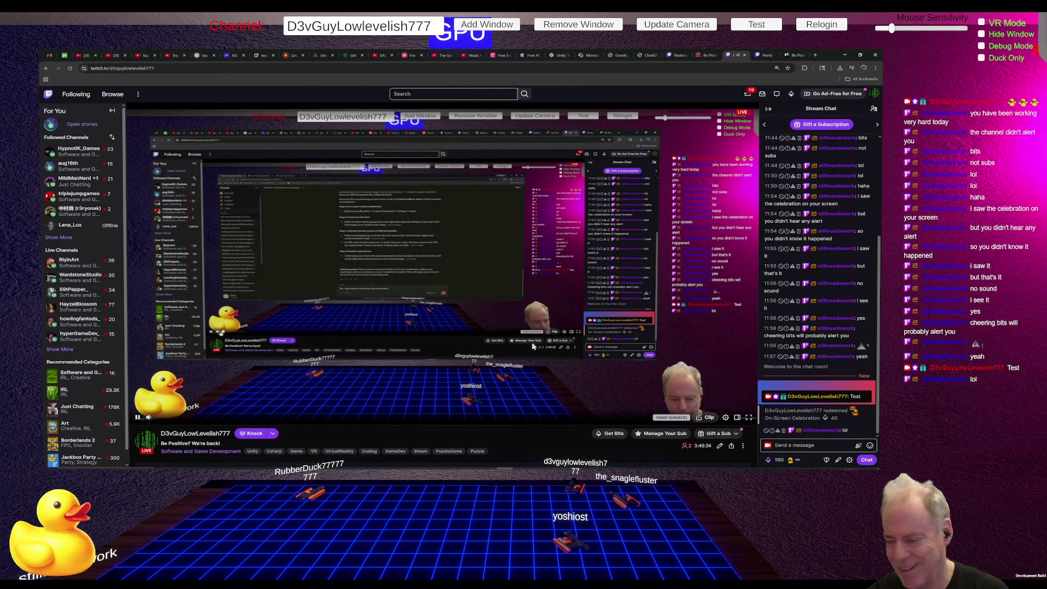
pyautogui.click(150, 420)
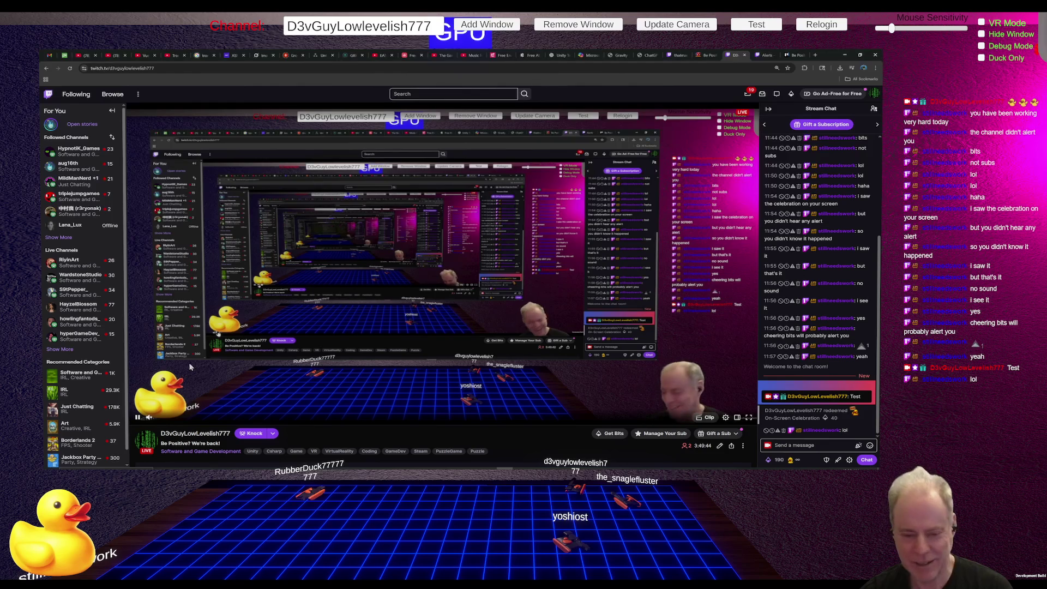
pyautogui.moveTo(149, 417)
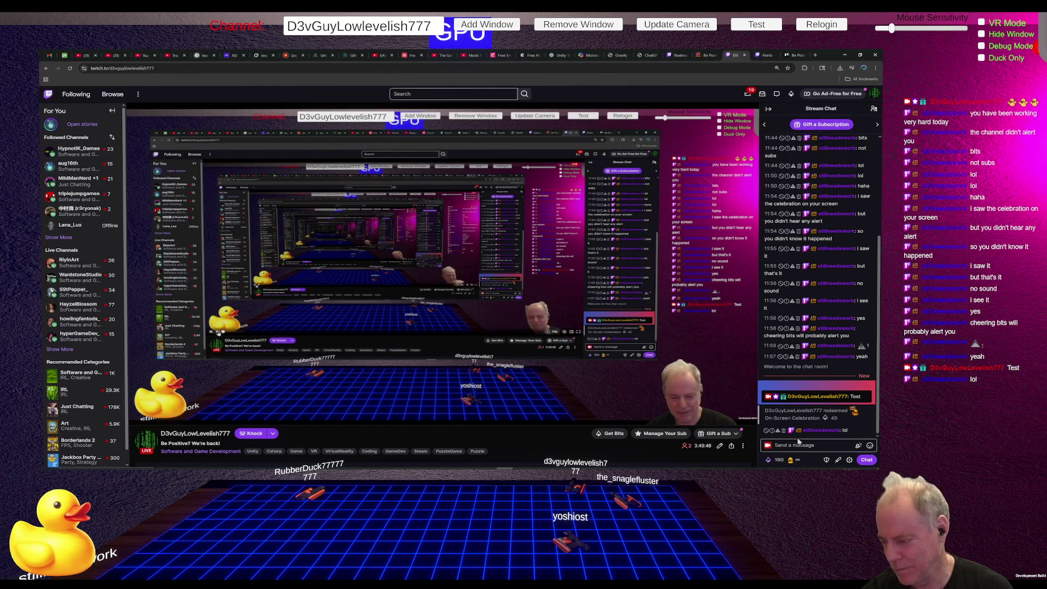
pyautogui.click(777, 460)
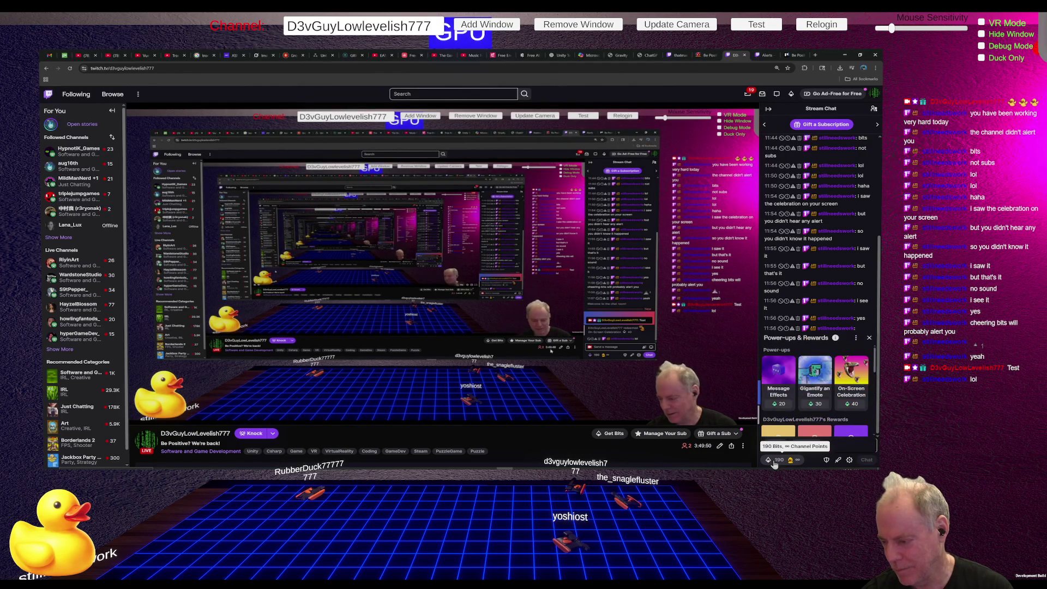
# Preview Message Effects, then set up an On-Screen Celebration with the LUL emote.
pyautogui.click(779, 379)
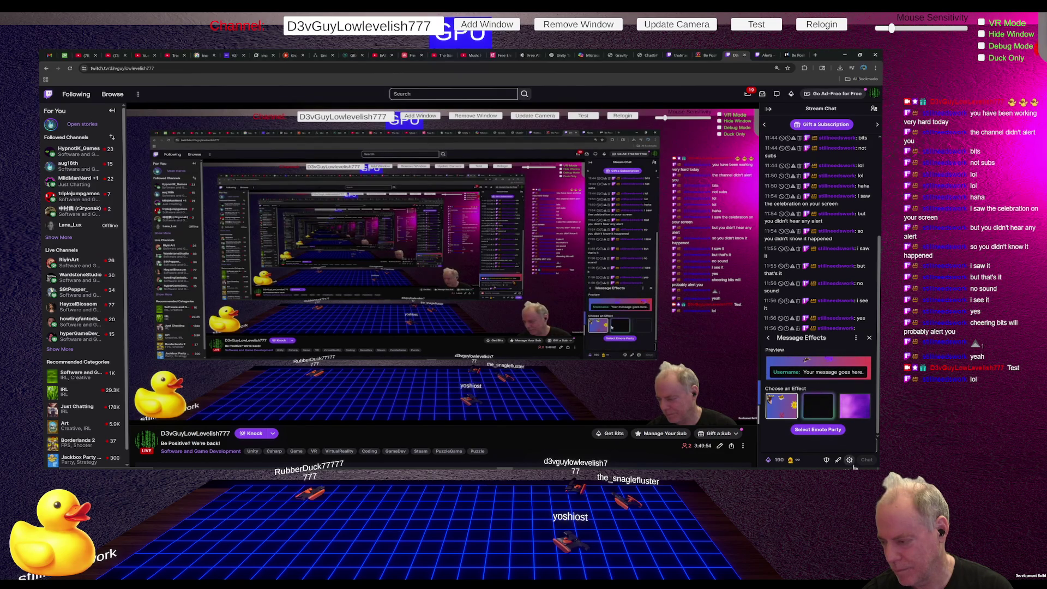
pyautogui.click(855, 415)
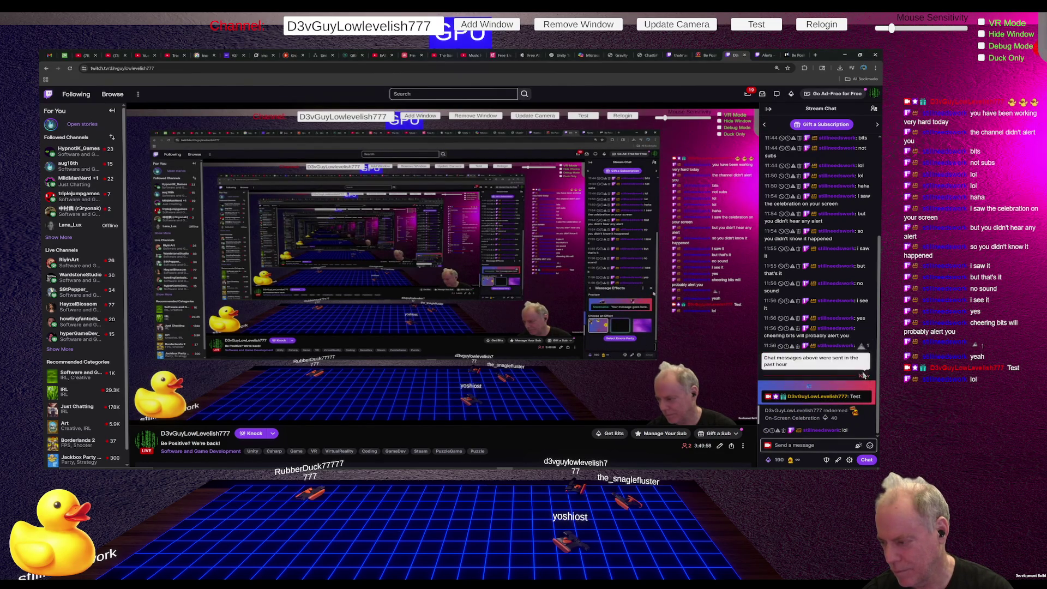
pyautogui.click(777, 459)
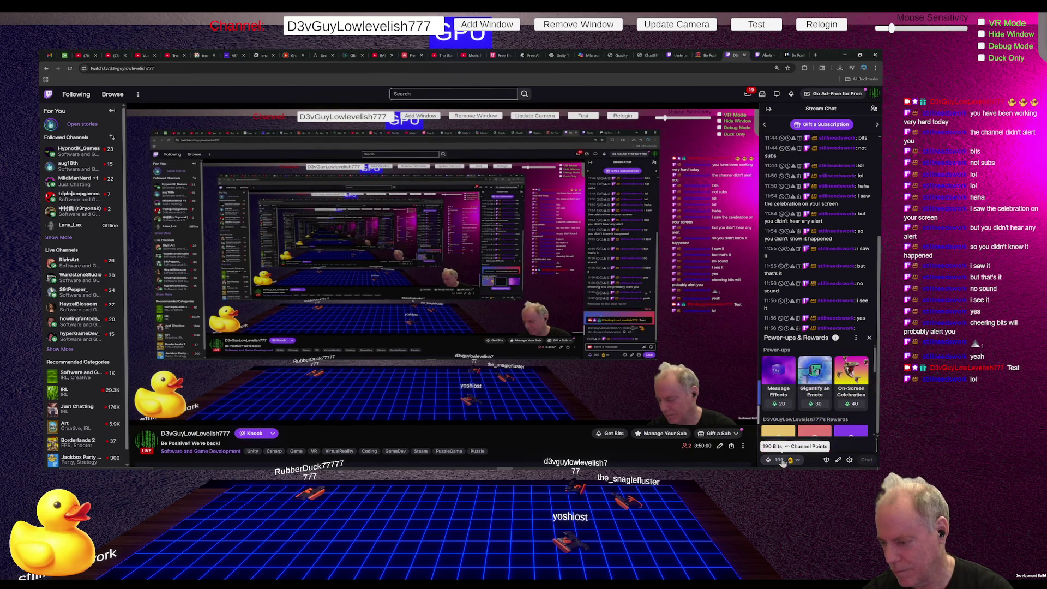
pyautogui.click(851, 377)
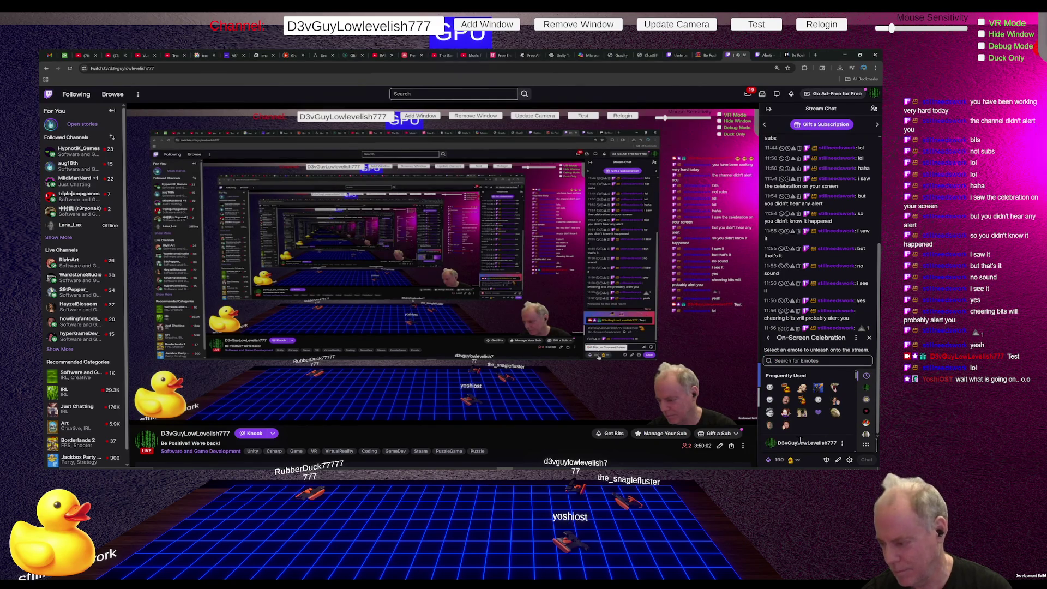
pyautogui.click(802, 412)
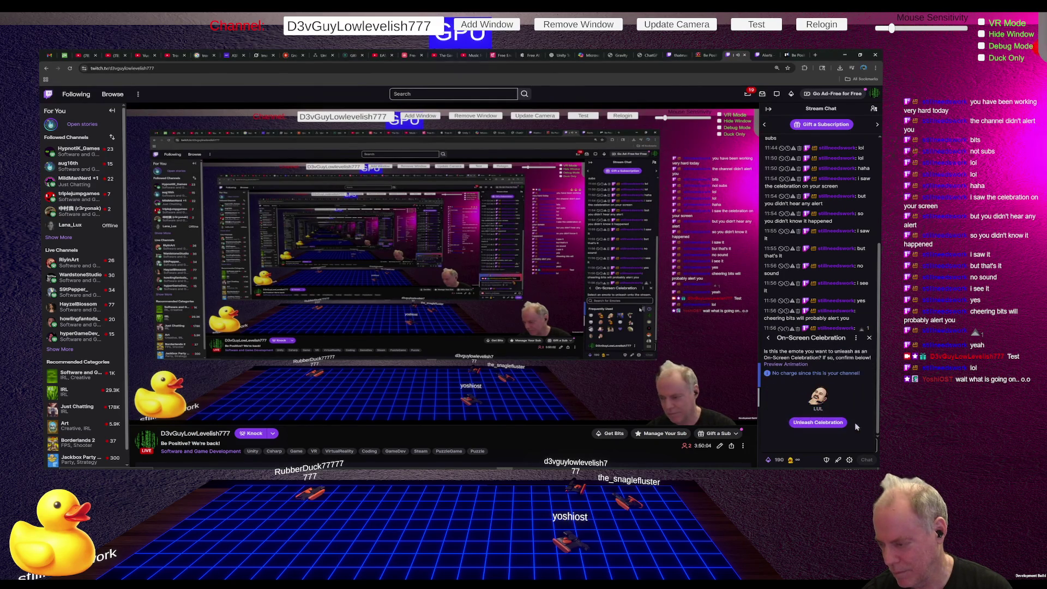
# Unleash the LUL celebration, lower the player volume, and go back to Claude.
pyautogui.click(818, 423)
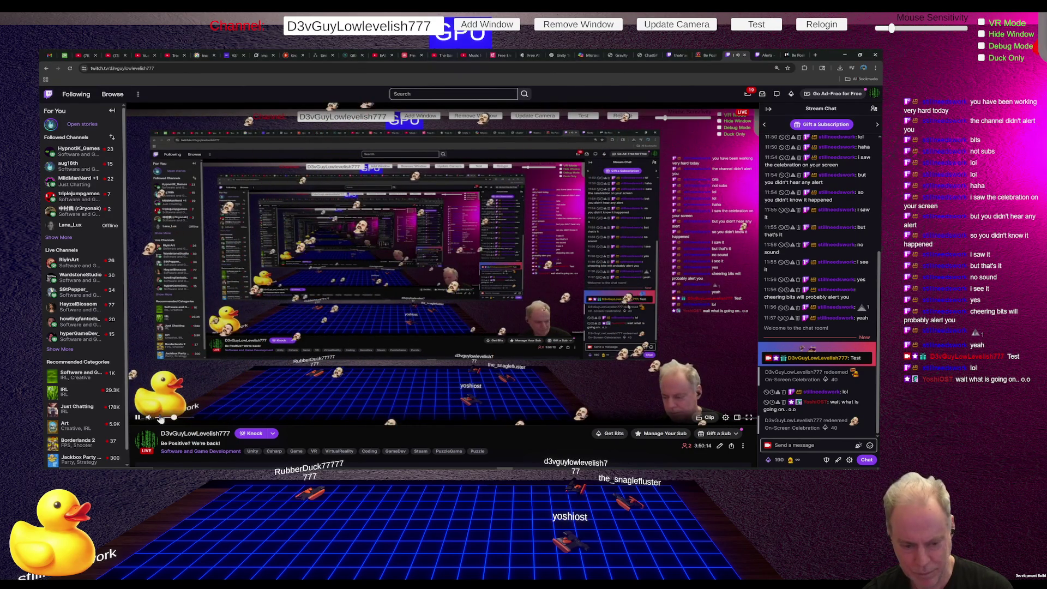
pyautogui.click(159, 418)
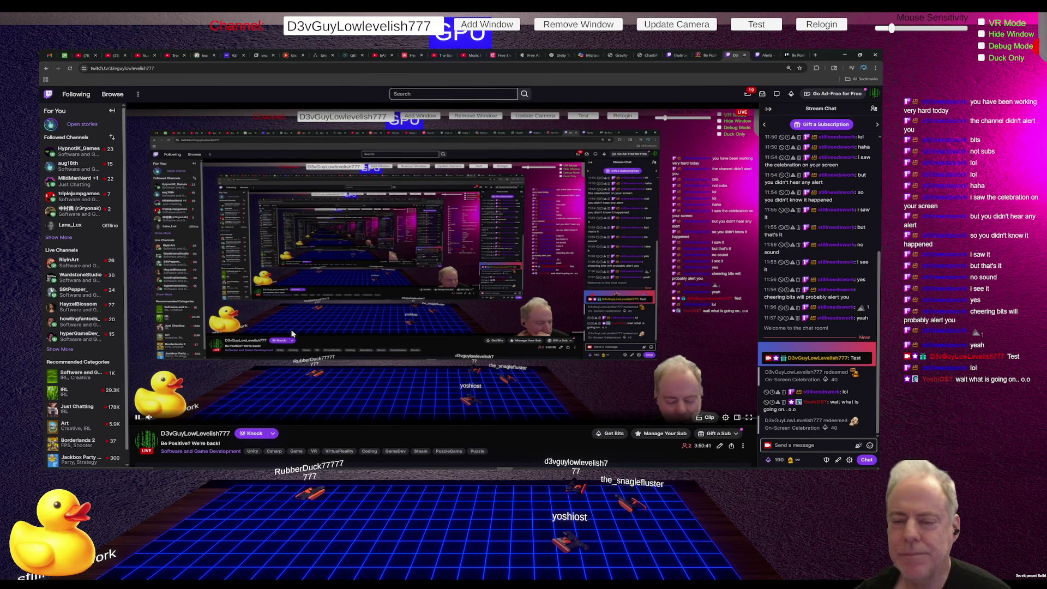
pyautogui.hotkey('alt', 'Tab')
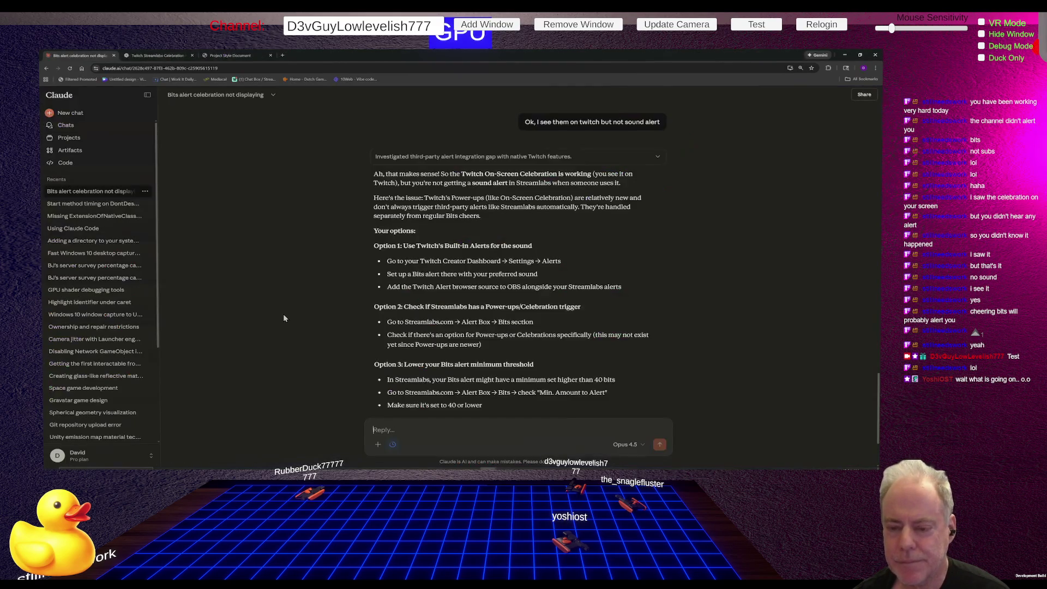
# Ask Claude 'Is there a Celebration Subscription in the API'.
pyautogui.write('Can I add a Celebration to')
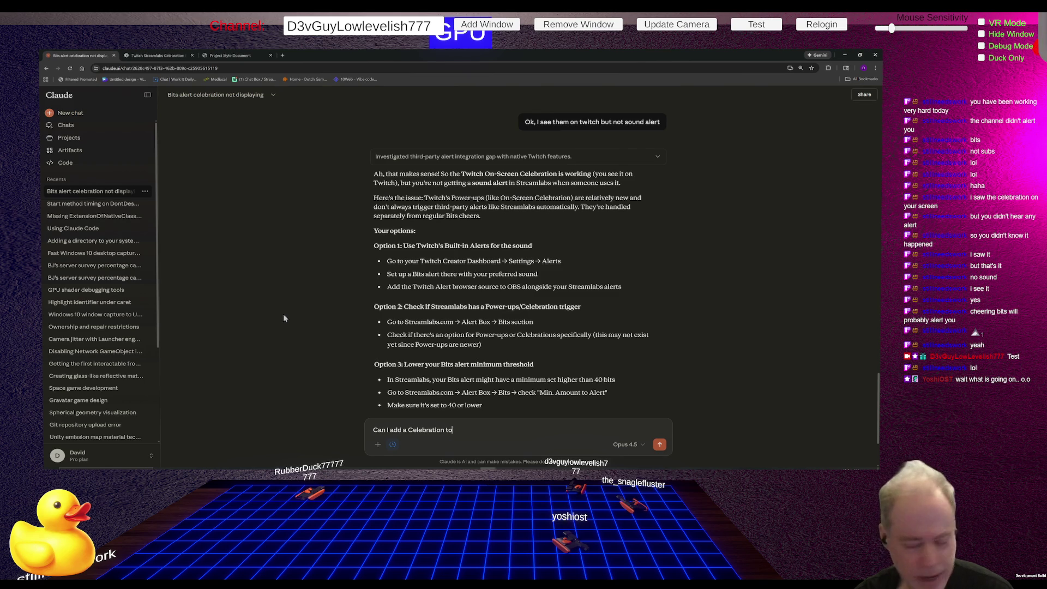
pyautogui.hotkey('ctrl', 'BackSpace')
pyautogui.hotkey('ctrl', 'BackSpace')
pyautogui.hotkey('ctrl', 'BackSpace')
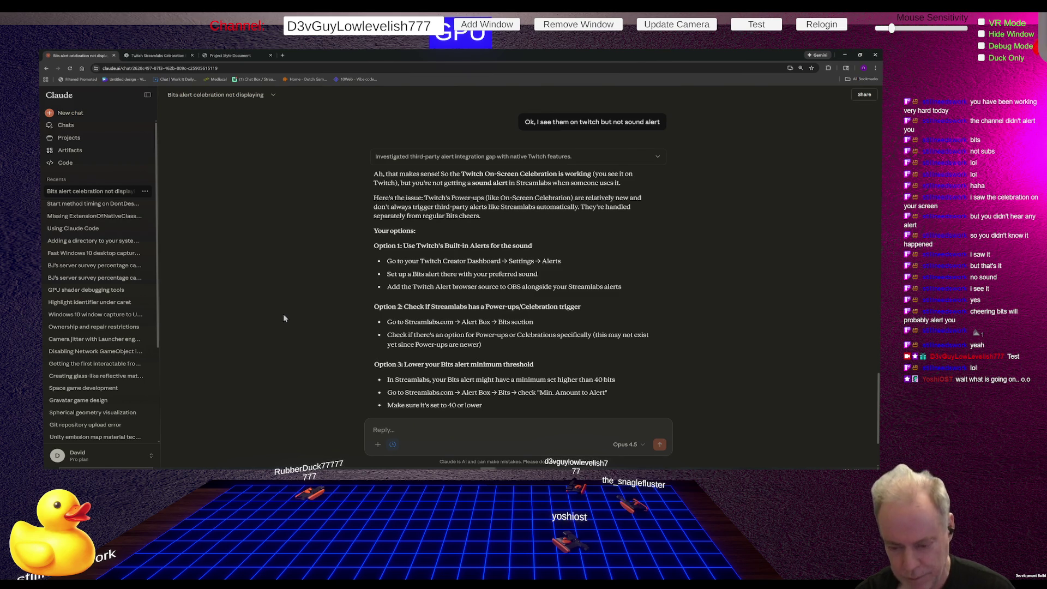
pyautogui.write('Is')
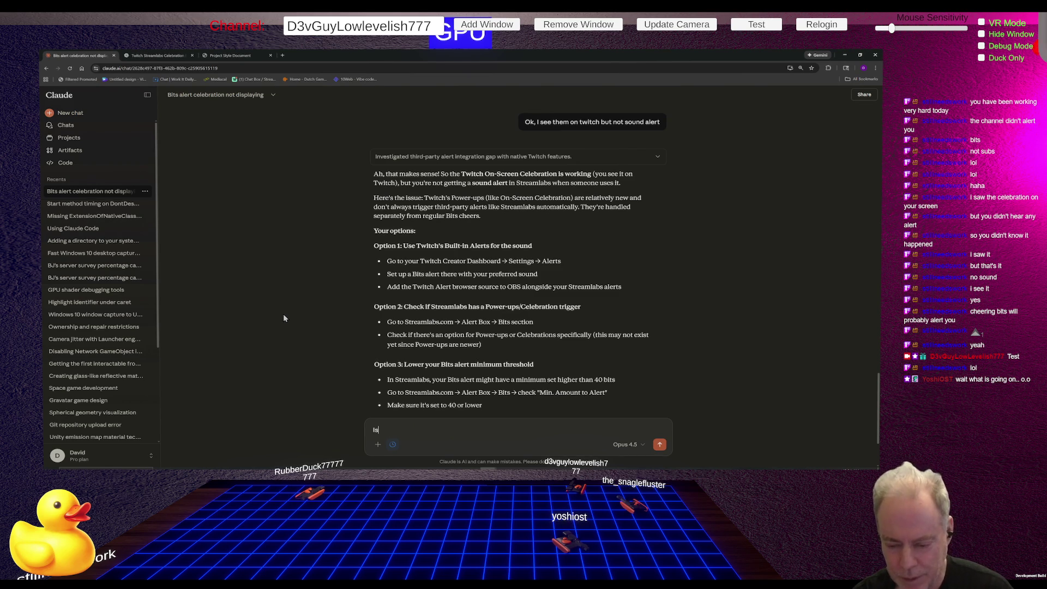
pyautogui.write(' there a Ce')
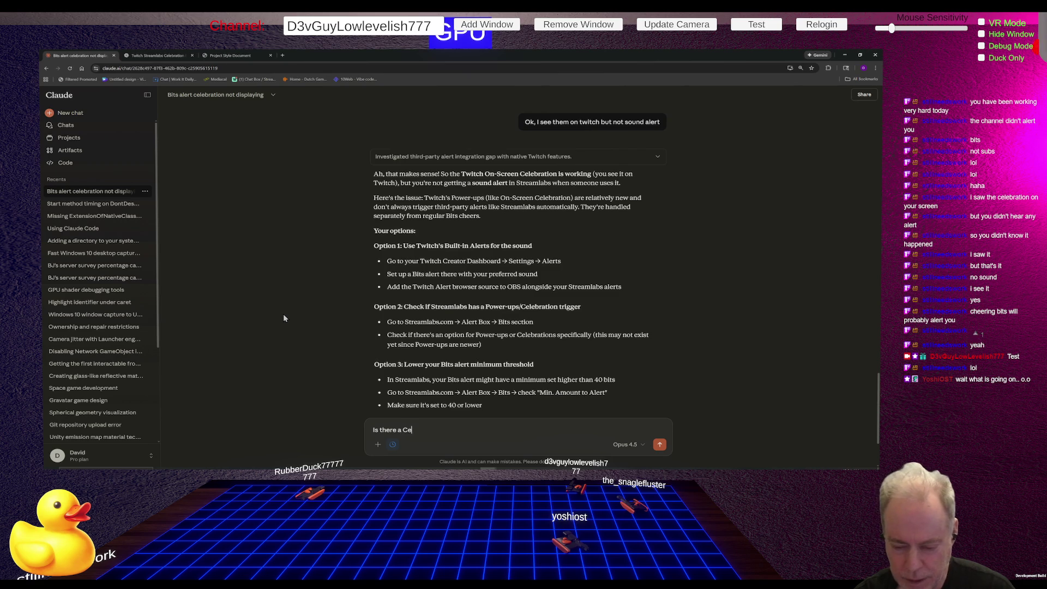
pyautogui.write('lebration Subscri')
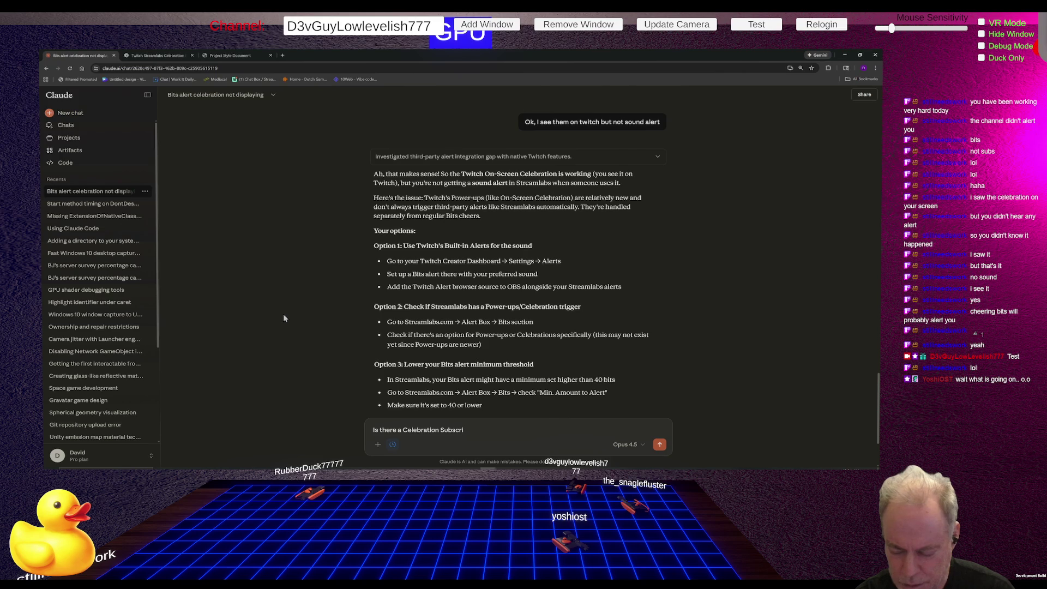
pyautogui.write('ption')
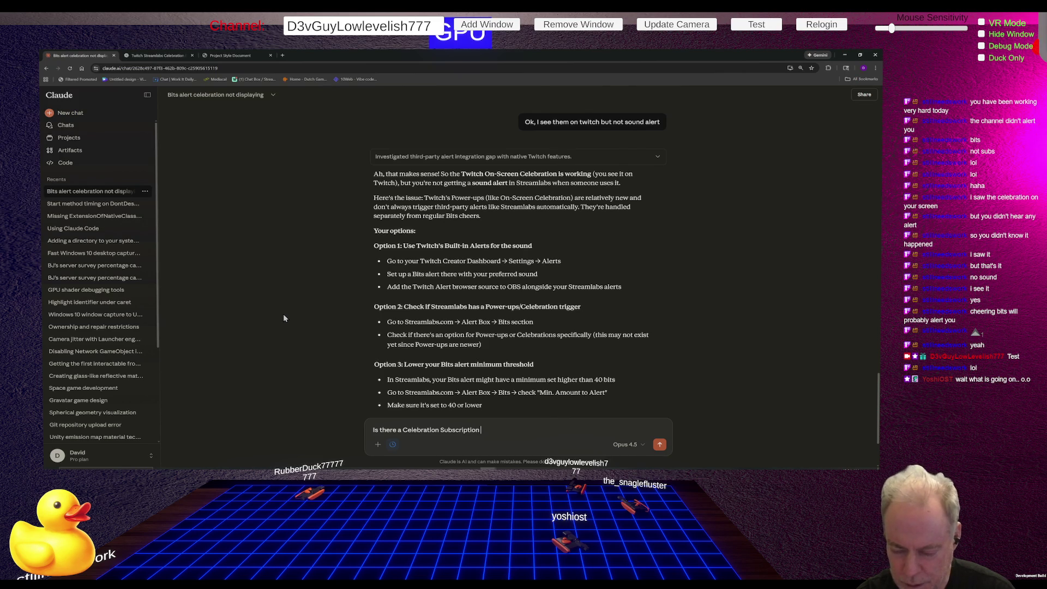
pyautogui.write(' in the API')
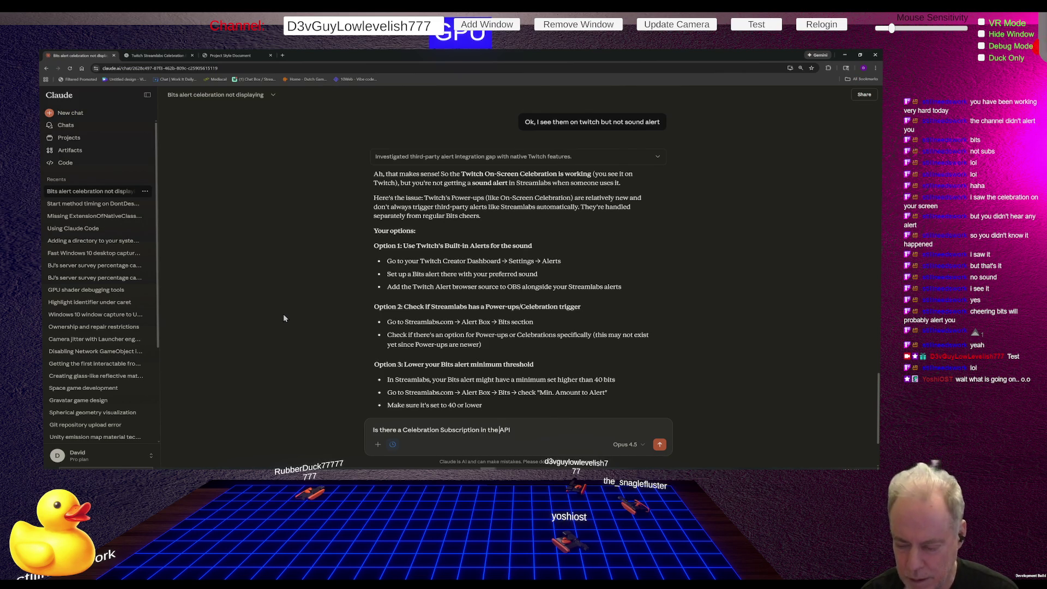
pyautogui.press('Return')
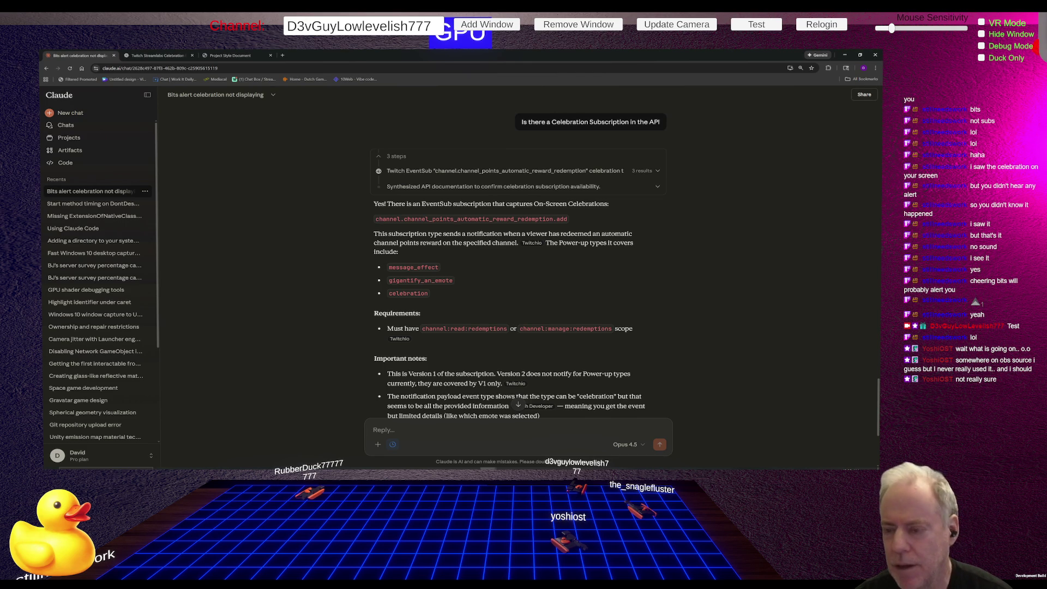
# Reread Claude's earlier EventSub options, then go back to the Twitch stream window.
pyautogui.scroll(5, 600, 287)
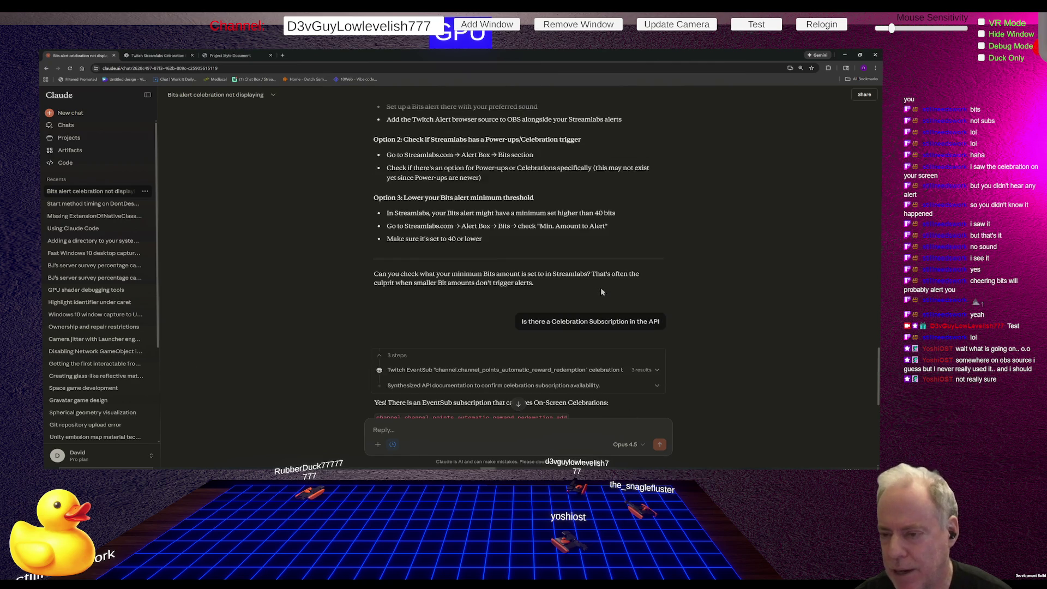
pyautogui.scroll(1, 602, 292)
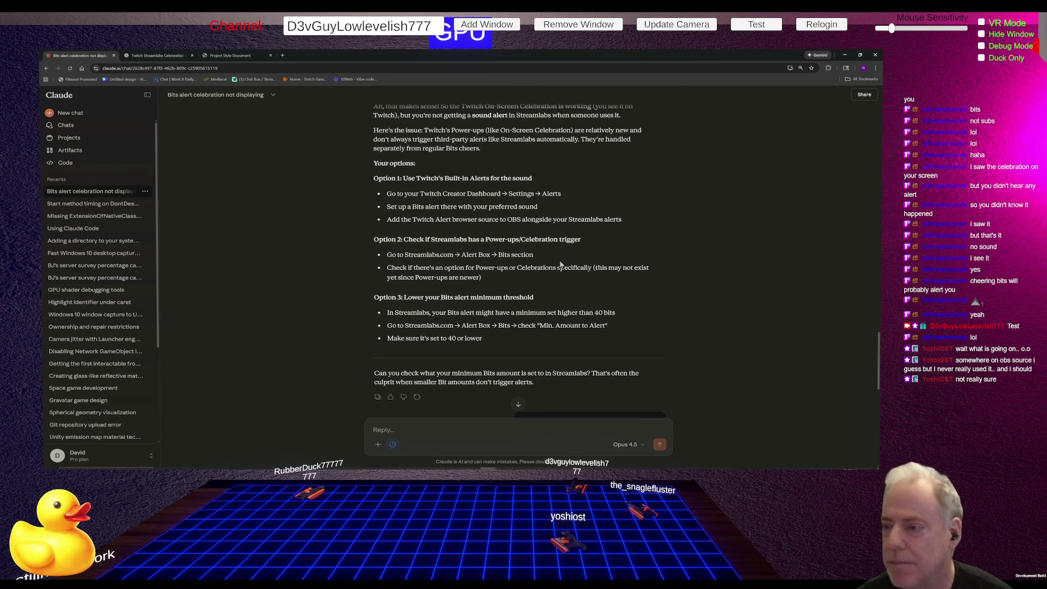
pyautogui.hotkey('alt', 'Tab')
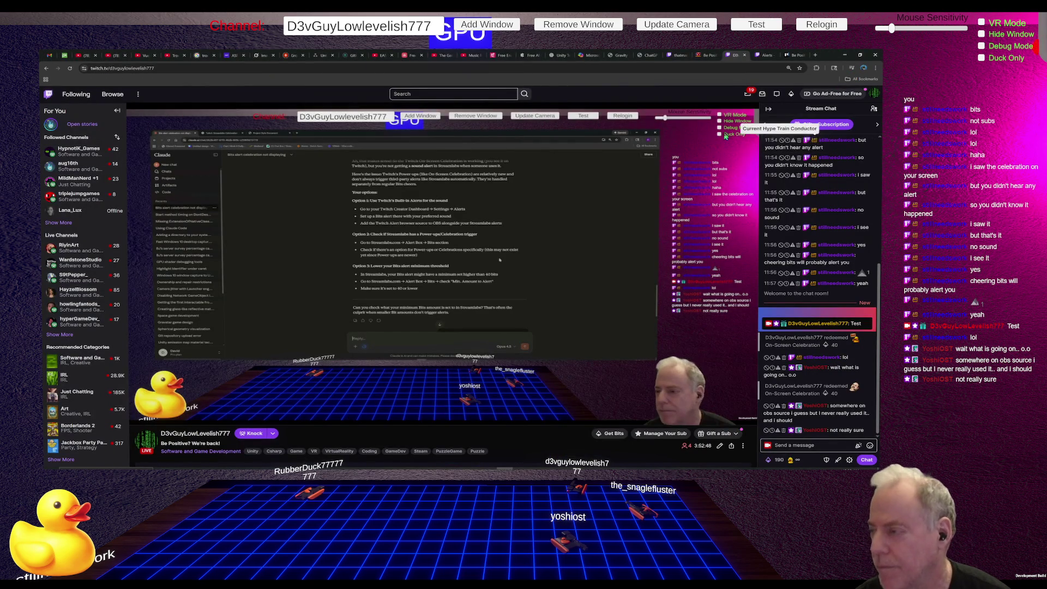
# Open the Alerts editor, copy the alert box's browser source URL, and start the editor tour.
pyautogui.click(767, 56)
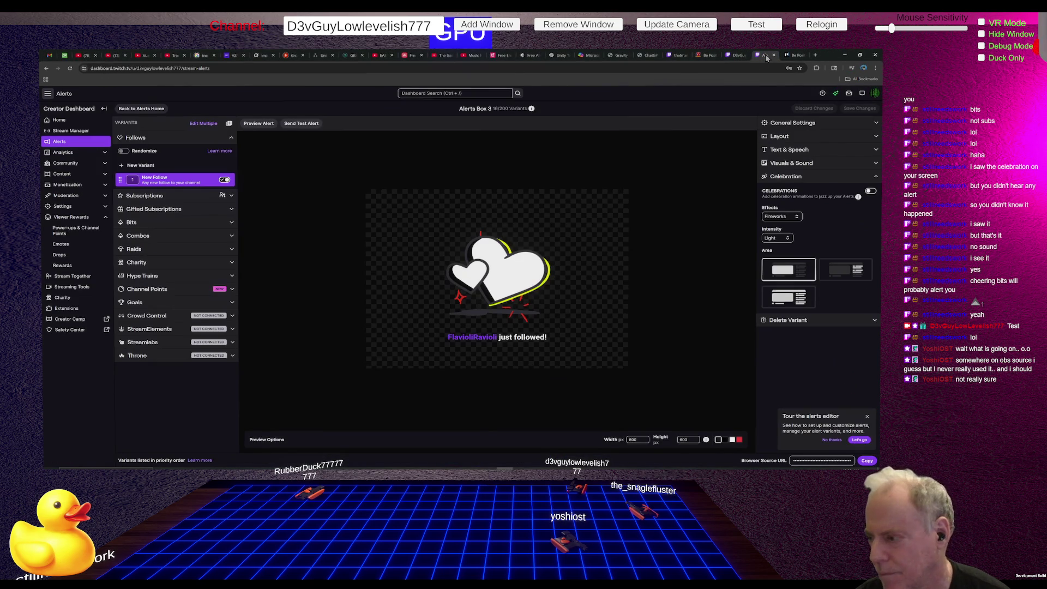
pyautogui.click(869, 461)
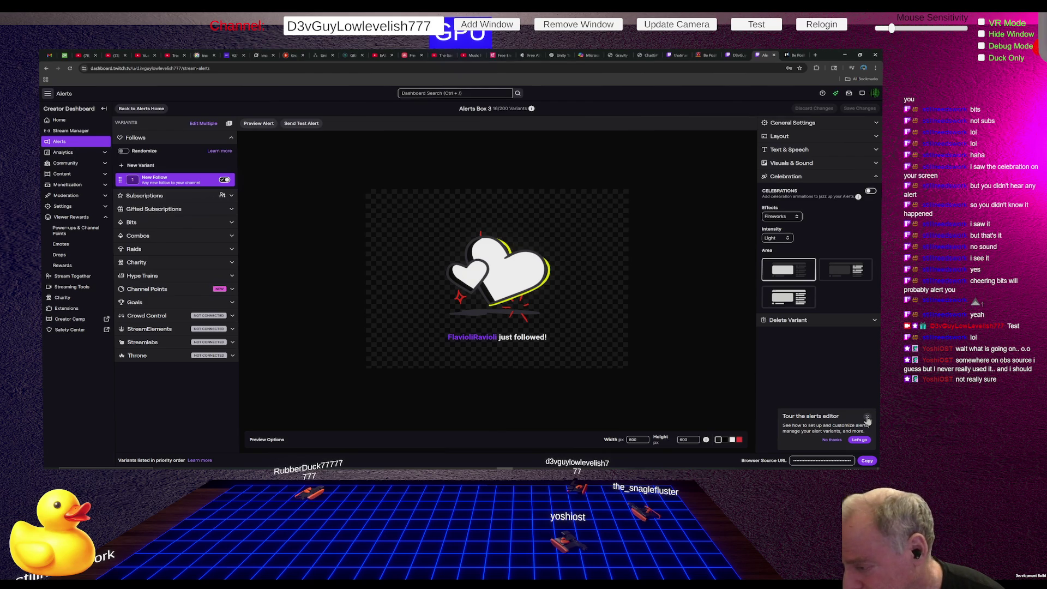
pyautogui.click(859, 440)
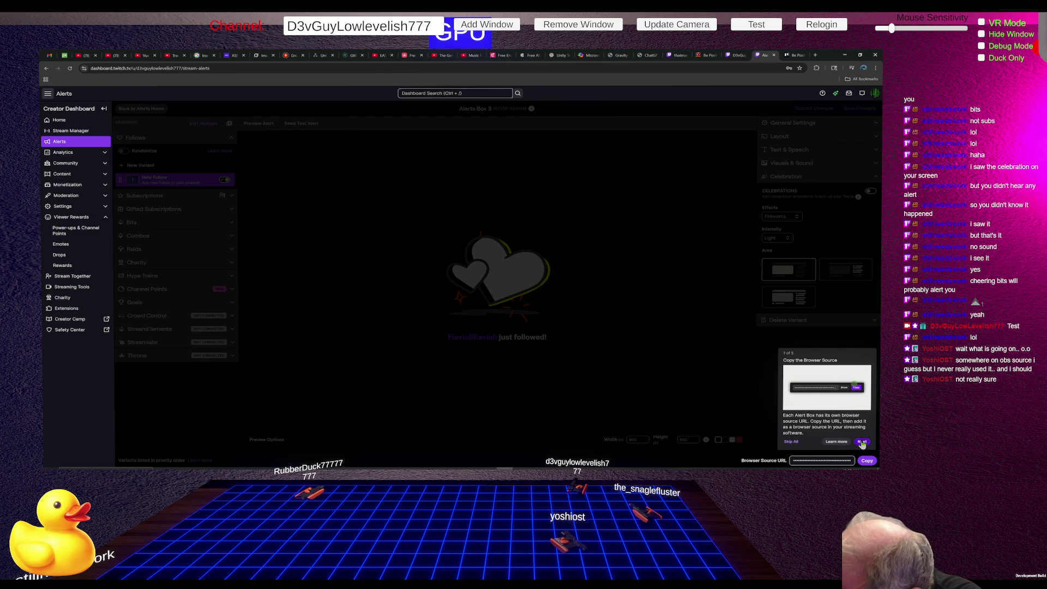
# Step through all five pages of the alerts editor tour and close it with Done.
pyautogui.click(862, 443)
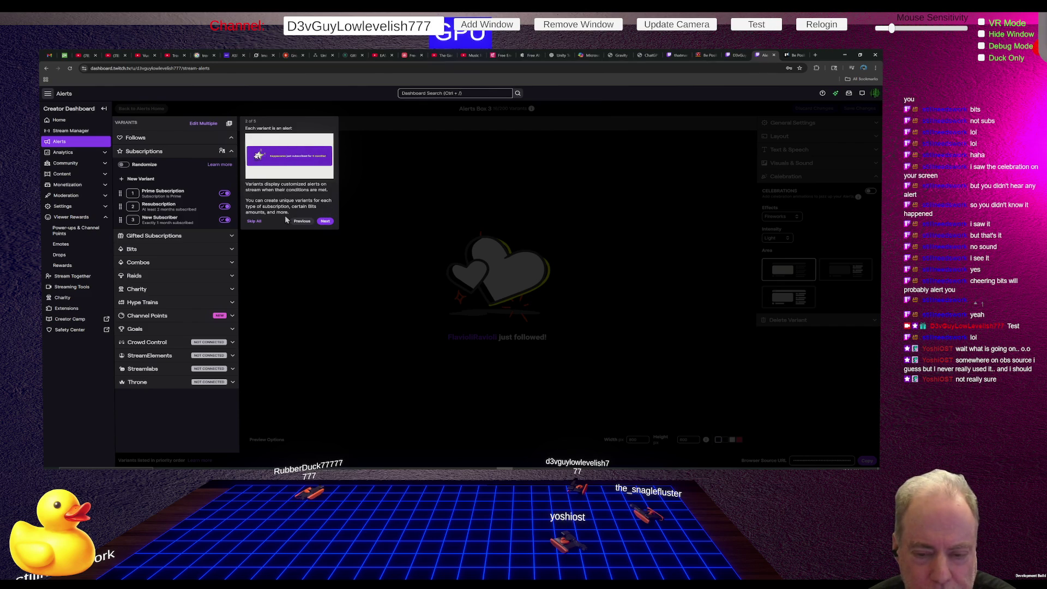
pyautogui.click(325, 222)
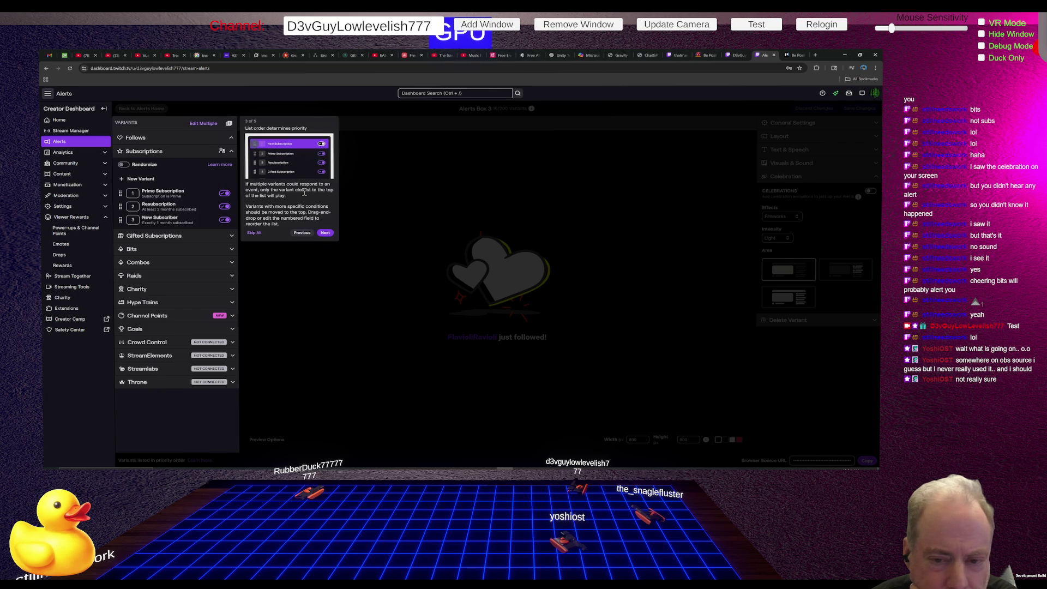
pyautogui.click(326, 233)
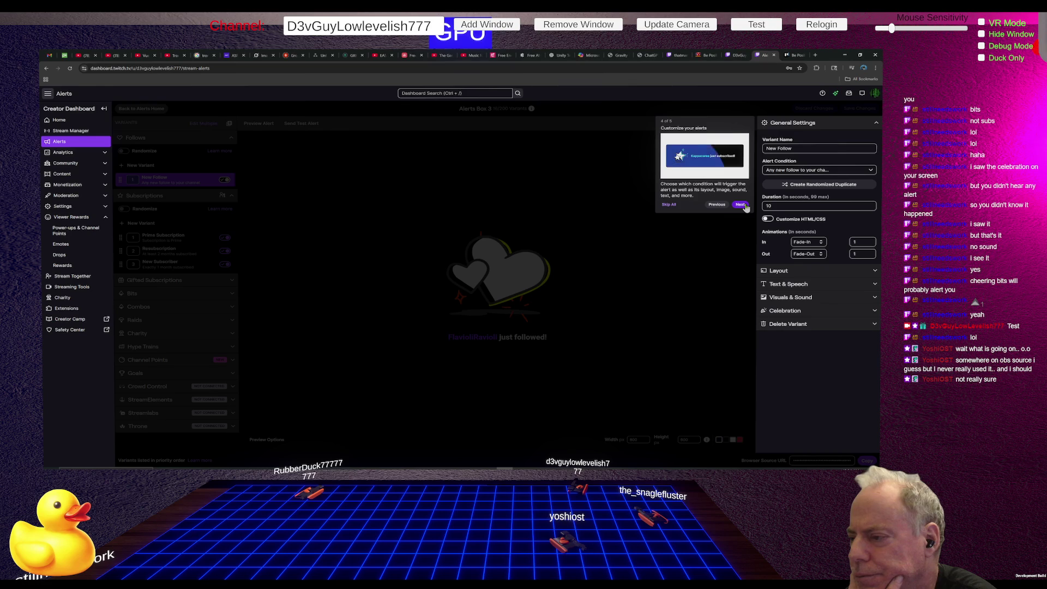
pyautogui.click(742, 205)
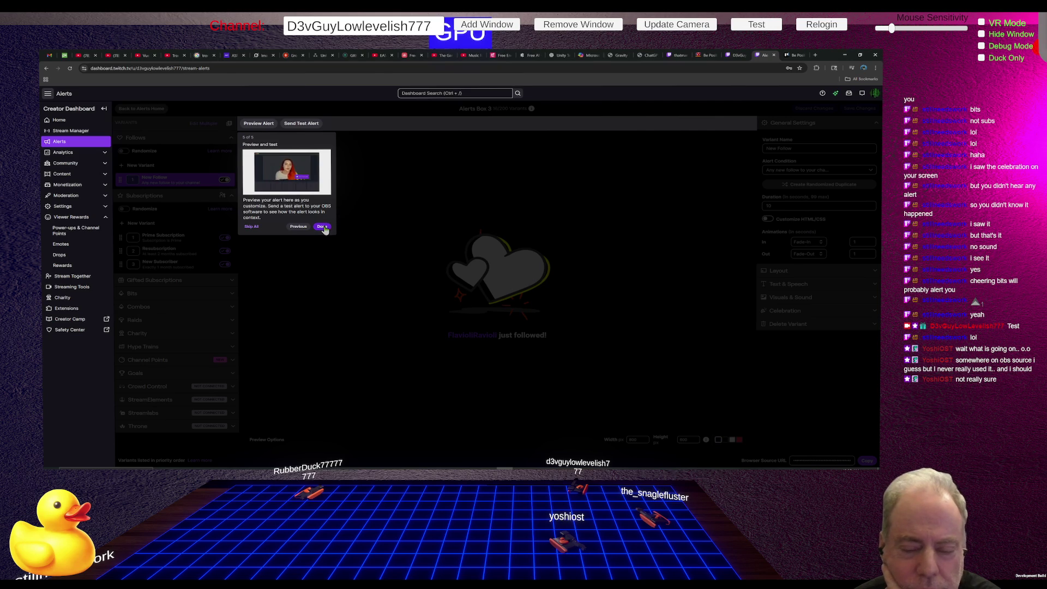
pyautogui.click(323, 227)
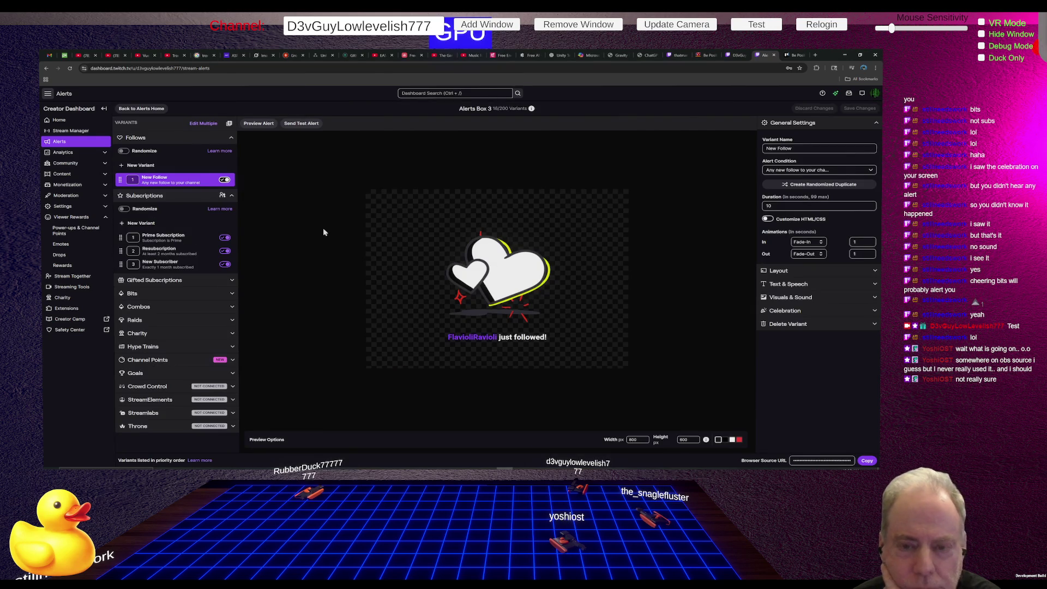
# Preview the New Follow alert, view the Streamlabs connection details, and open the Twitch's Alerts help article.
pyautogui.click(263, 125)
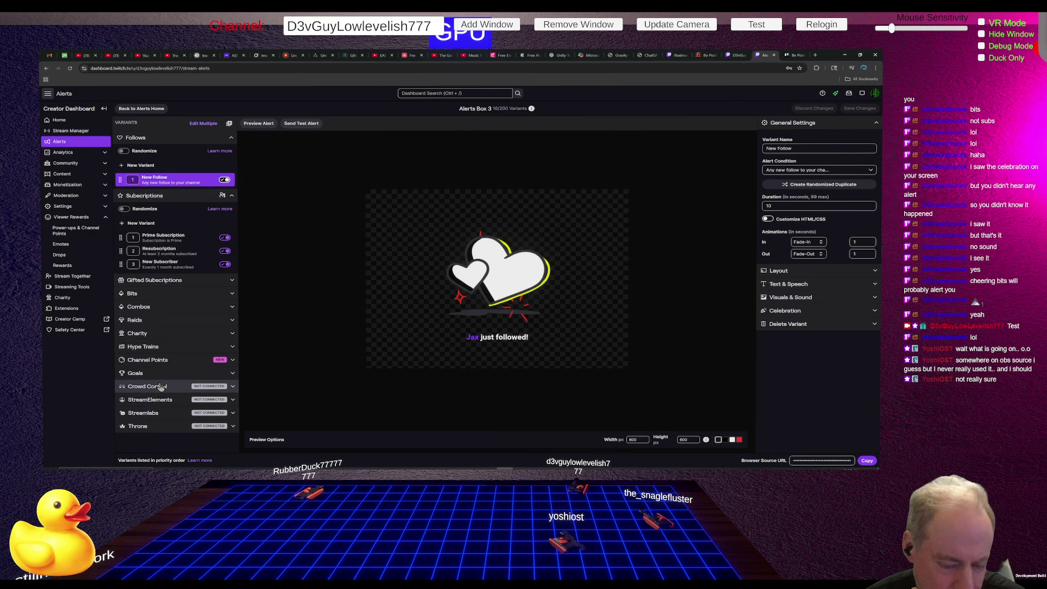
pyautogui.click(150, 415)
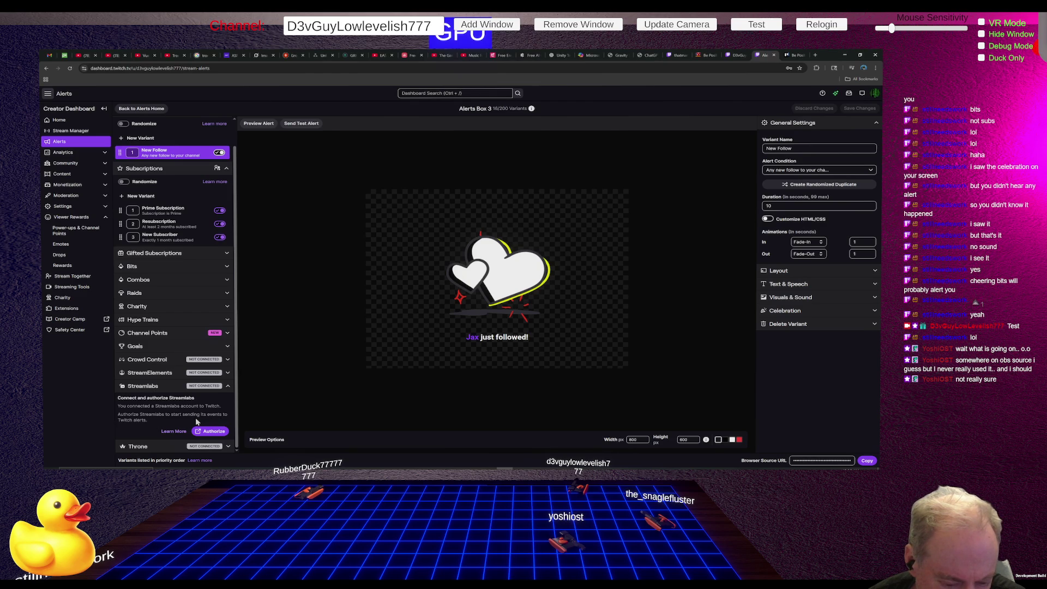
pyautogui.click(182, 431)
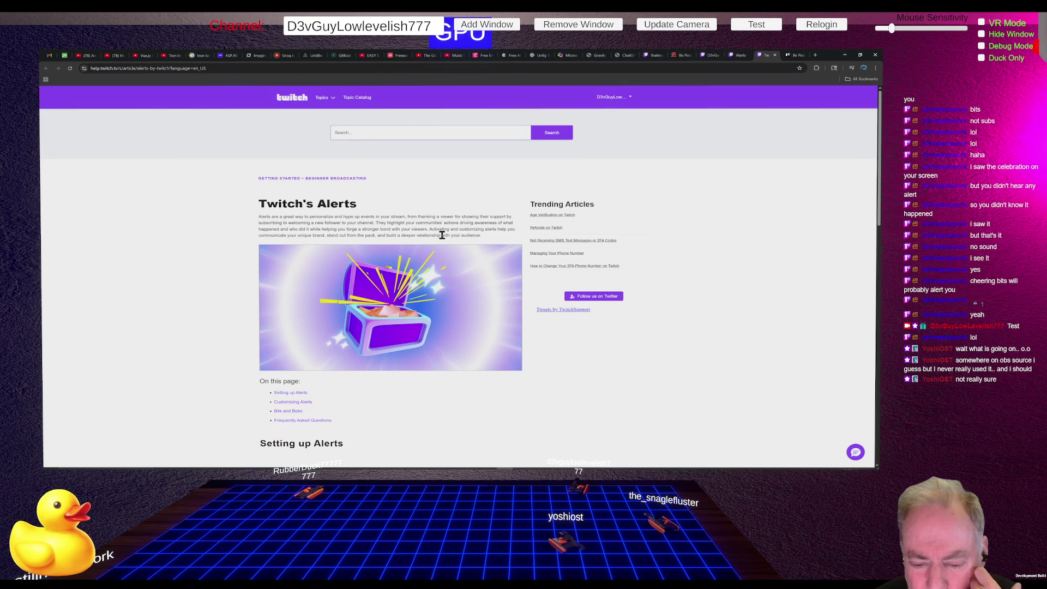
pyautogui.scroll(-3, 442, 235)
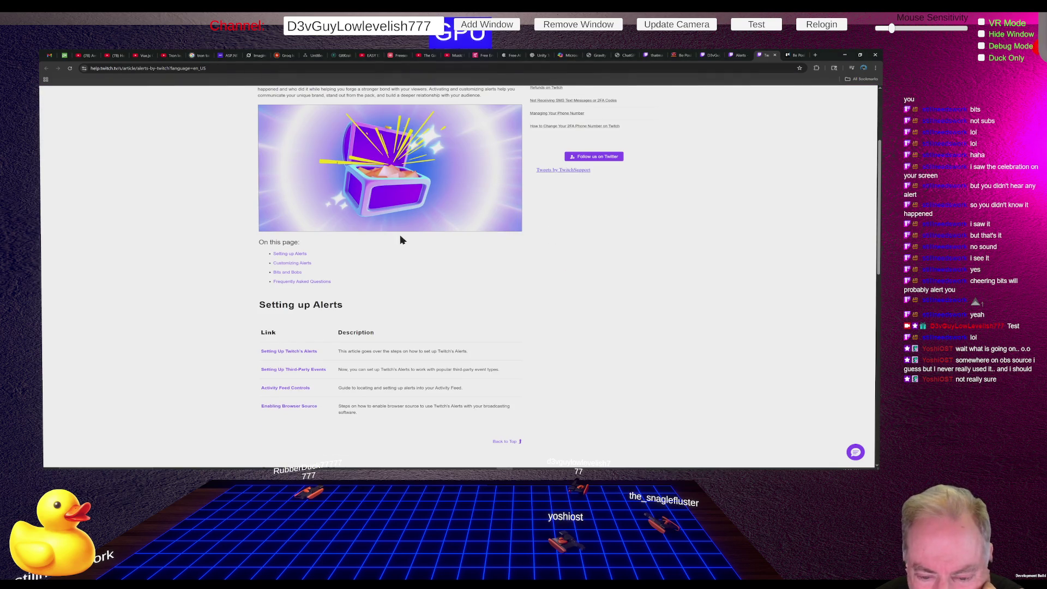
pyautogui.scroll(-1, 401, 240)
pyautogui.scroll(-1, 426, 253)
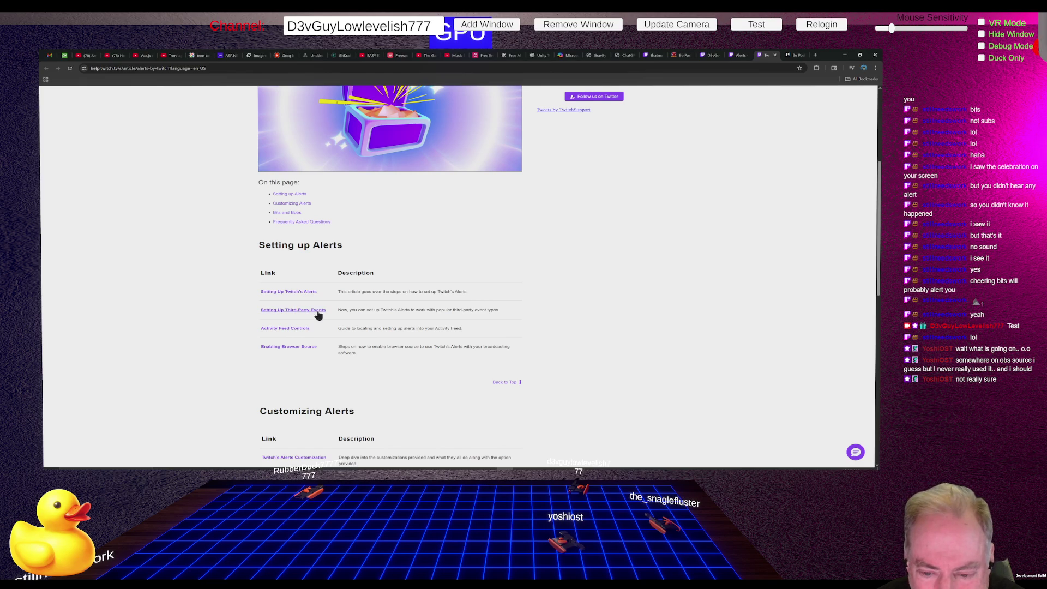
pyautogui.scroll(4, 327, 310)
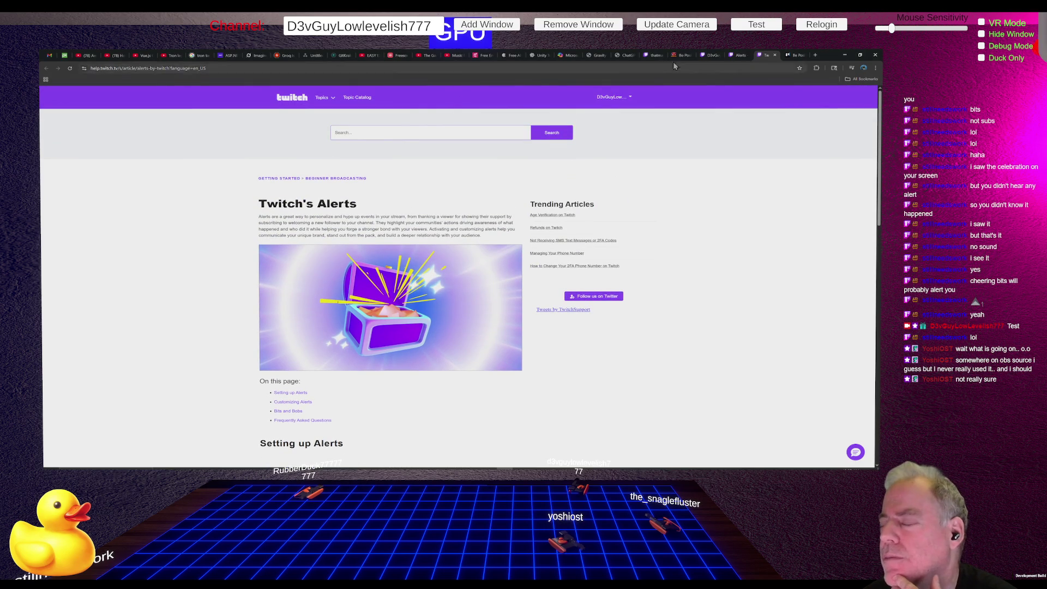
pyautogui.click(739, 55)
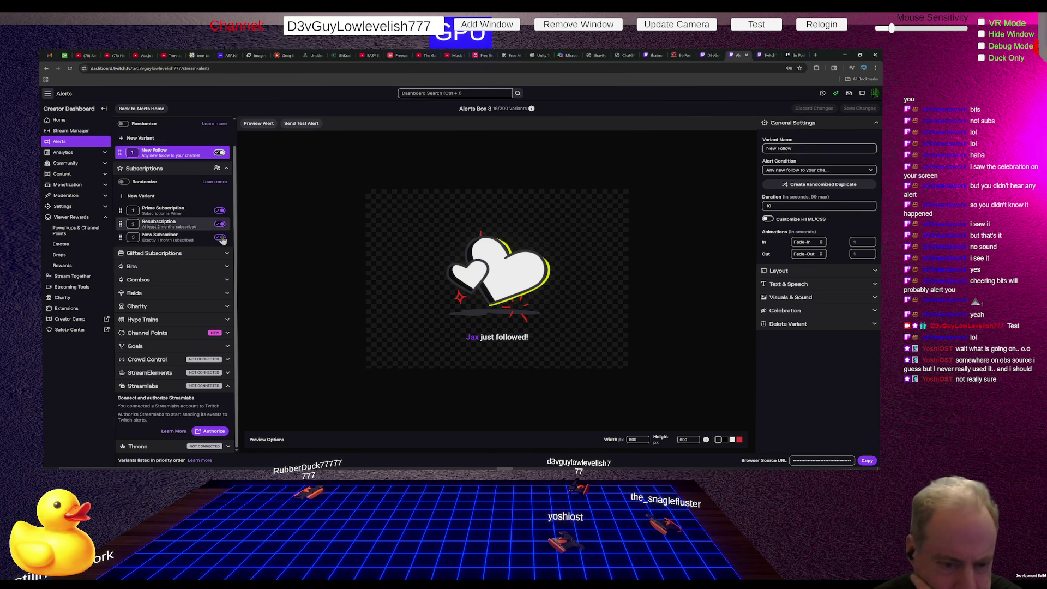
# Expand the Bits group in Alerts Box 3 to show the Cheering of Any Amount variant.
pyautogui.click(154, 267)
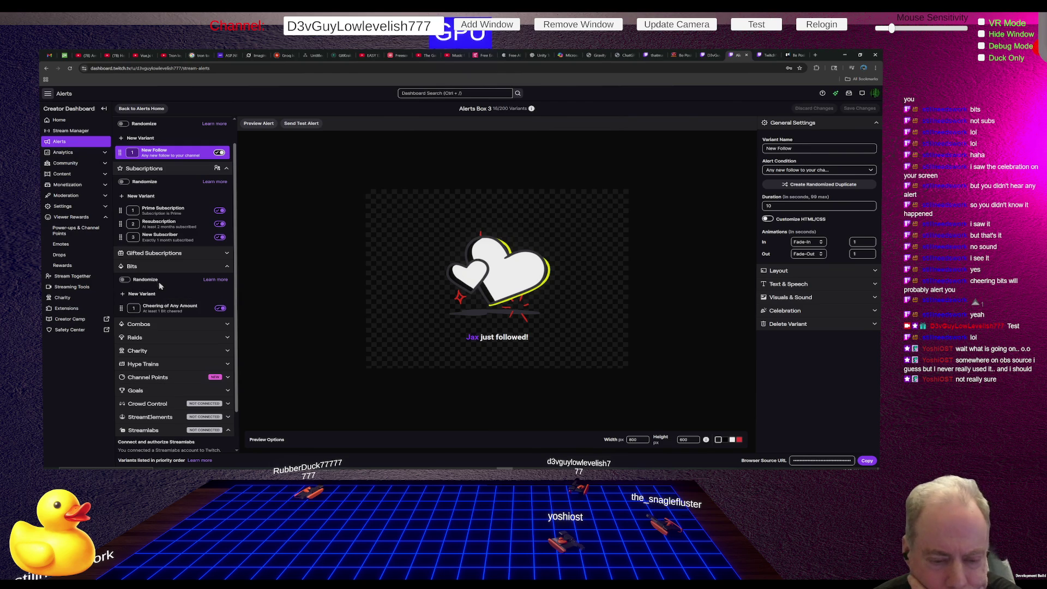
# Open the Cheering of Any Amount variant and replay its cheer alert preview.
pyautogui.click(173, 309)
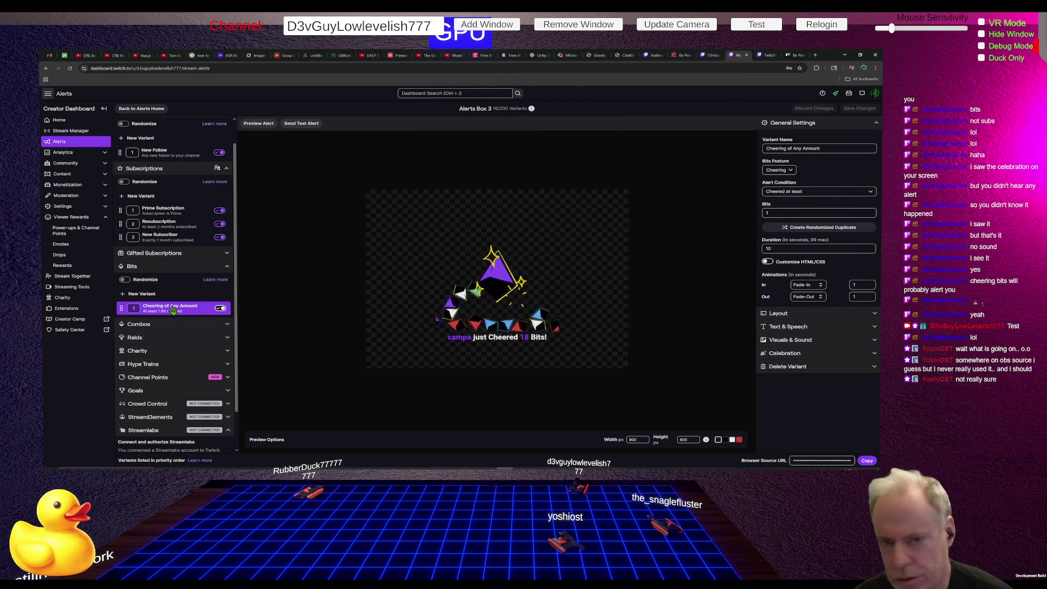
pyautogui.click(257, 126)
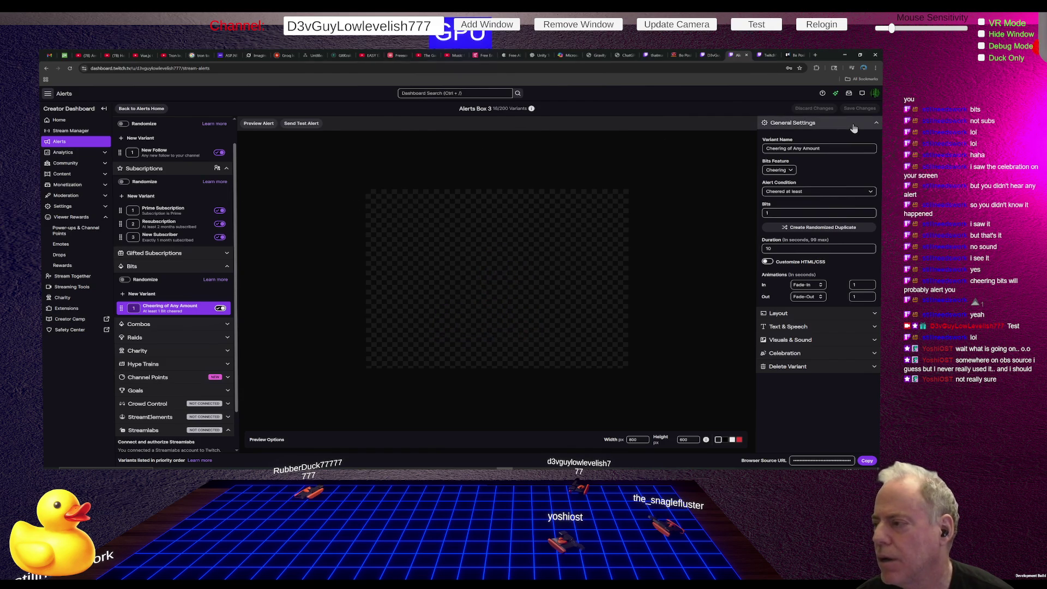
pyautogui.click(876, 125)
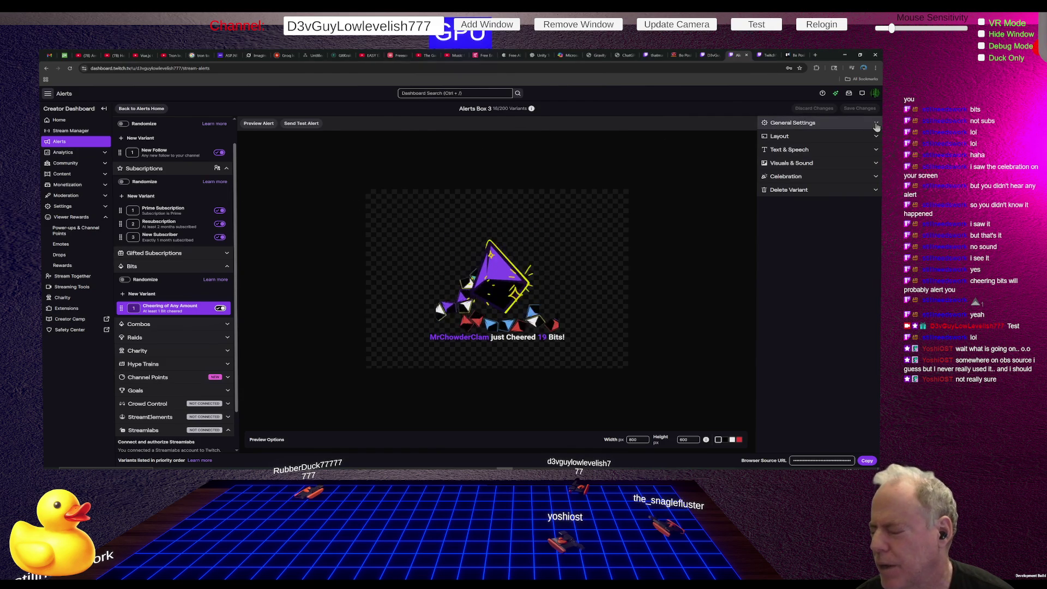
# Look at Analytics > Achievements, then return to Alerts and create Alerts Box 4.
pyautogui.click(61, 152)
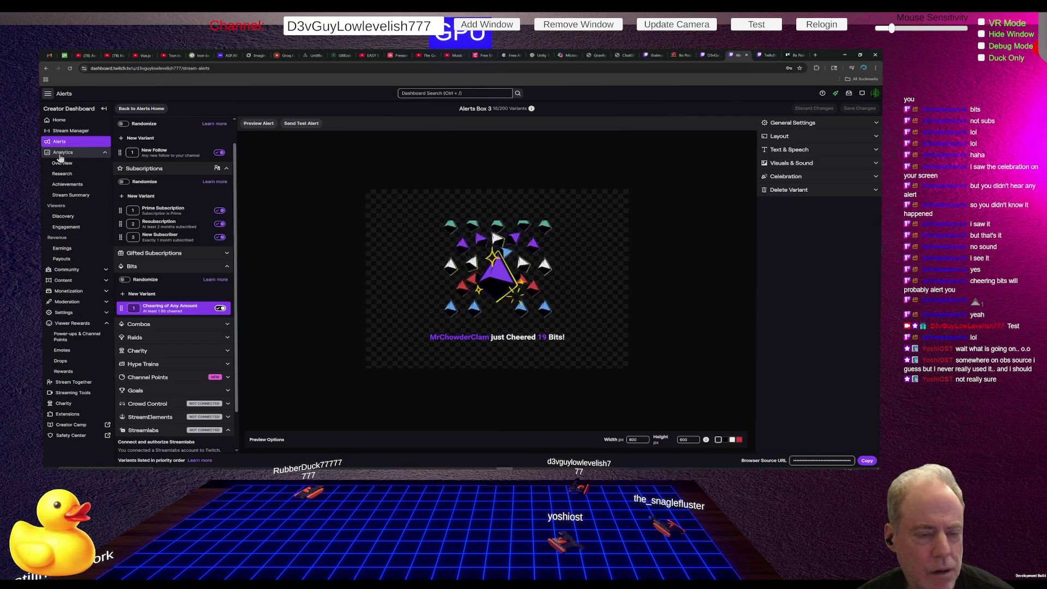
pyautogui.click(66, 184)
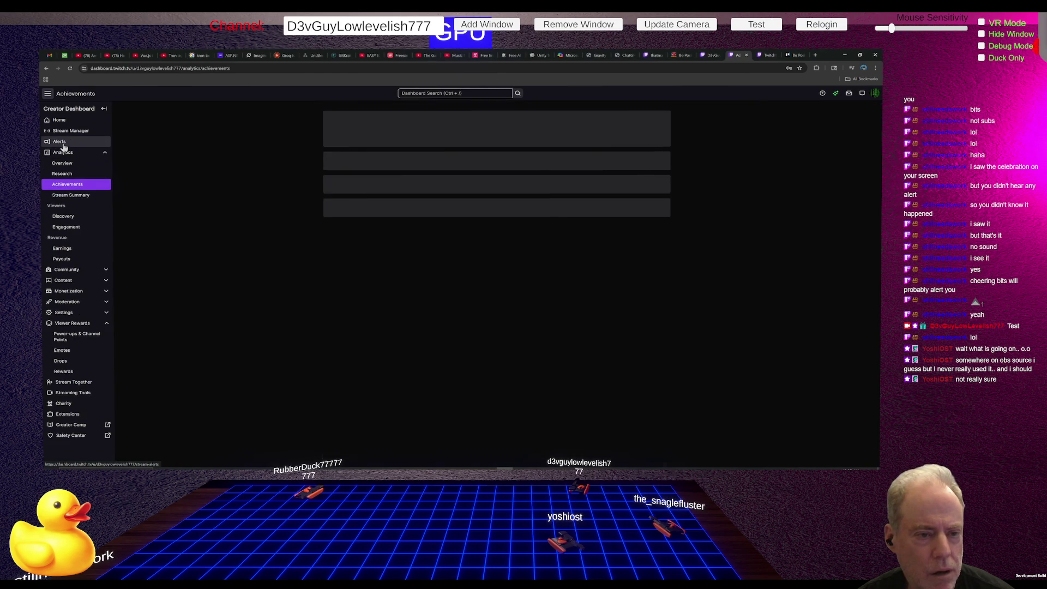
pyautogui.click(60, 142)
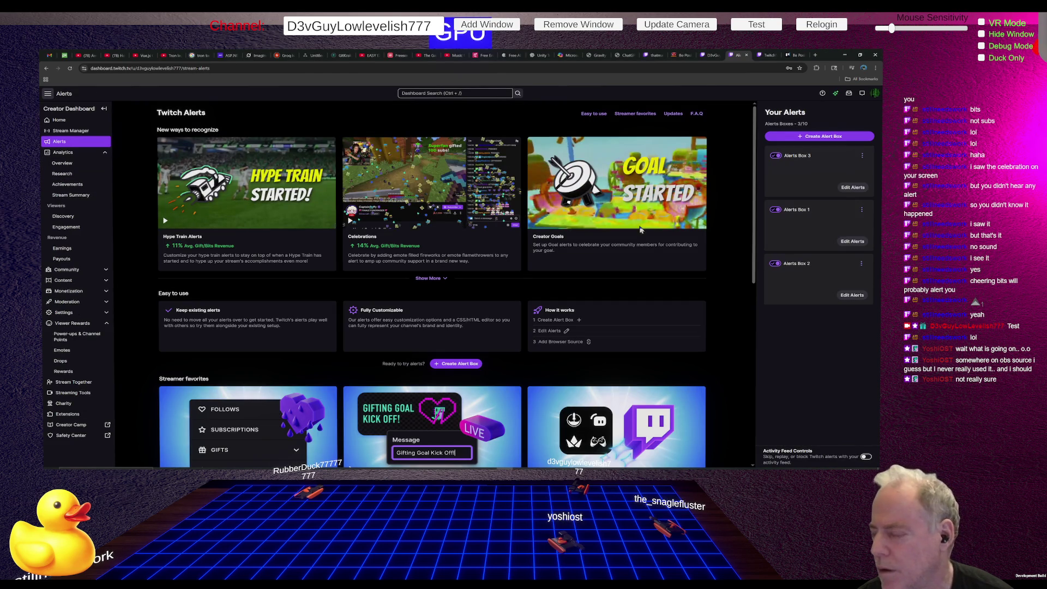
pyautogui.click(838, 137)
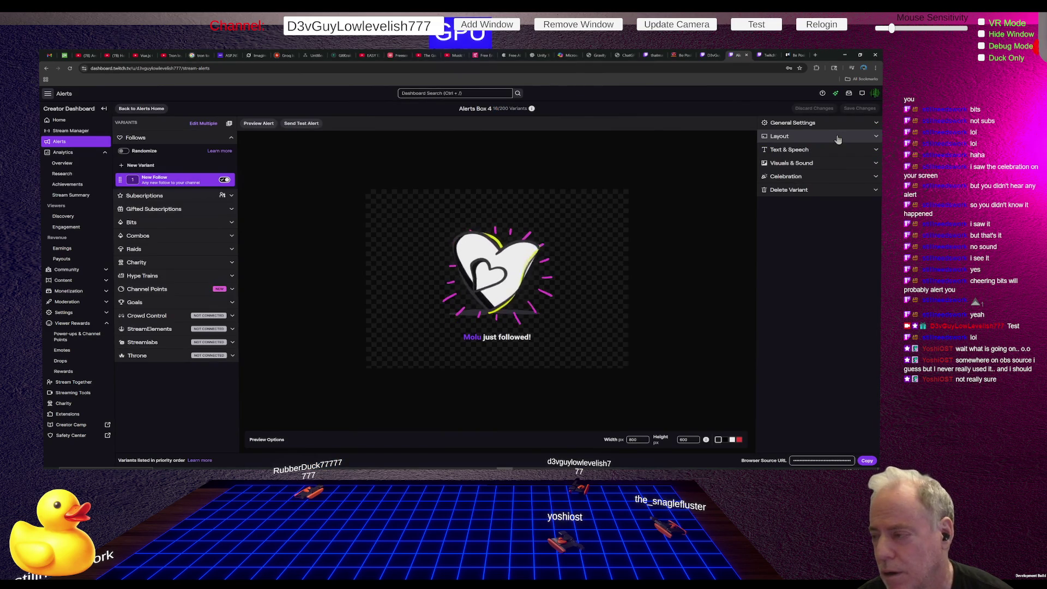
pyautogui.click(819, 177)
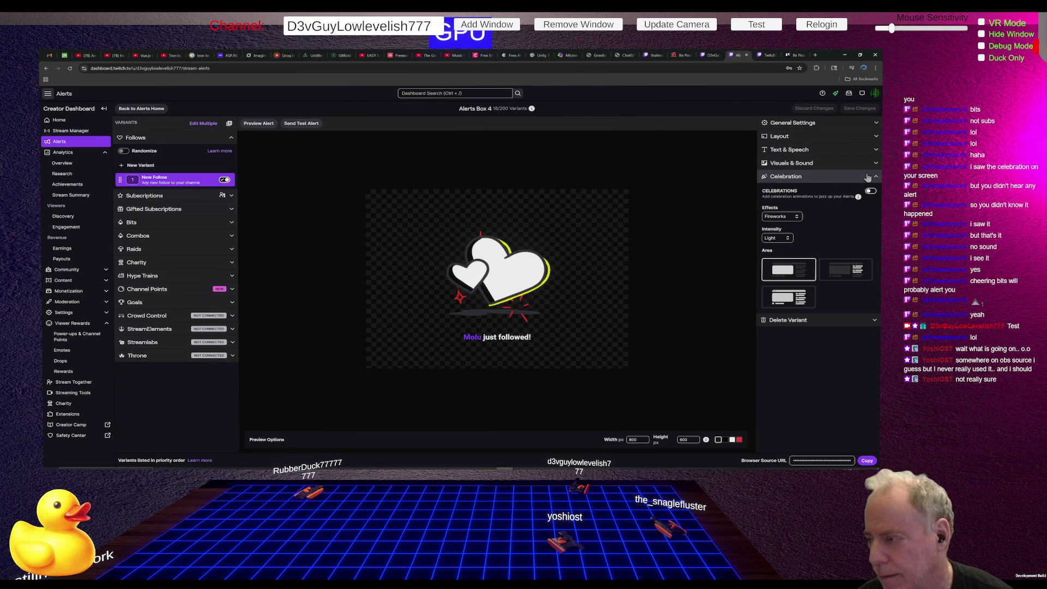
# Switch on Celebrations for the New Follow alert and replay it with Fireworks bursts.
pyautogui.click(871, 192)
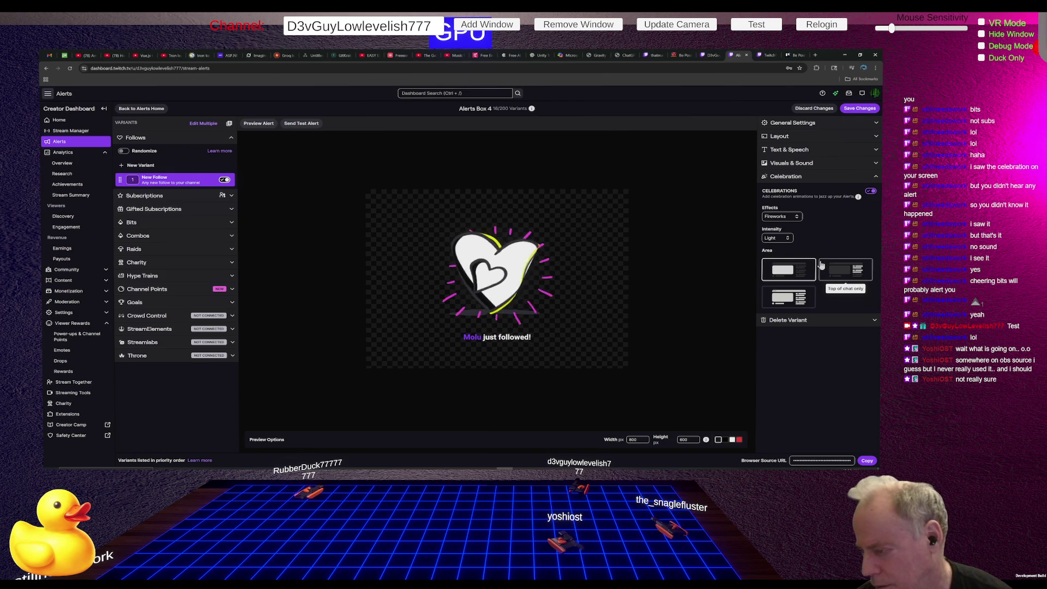
pyautogui.click(799, 164)
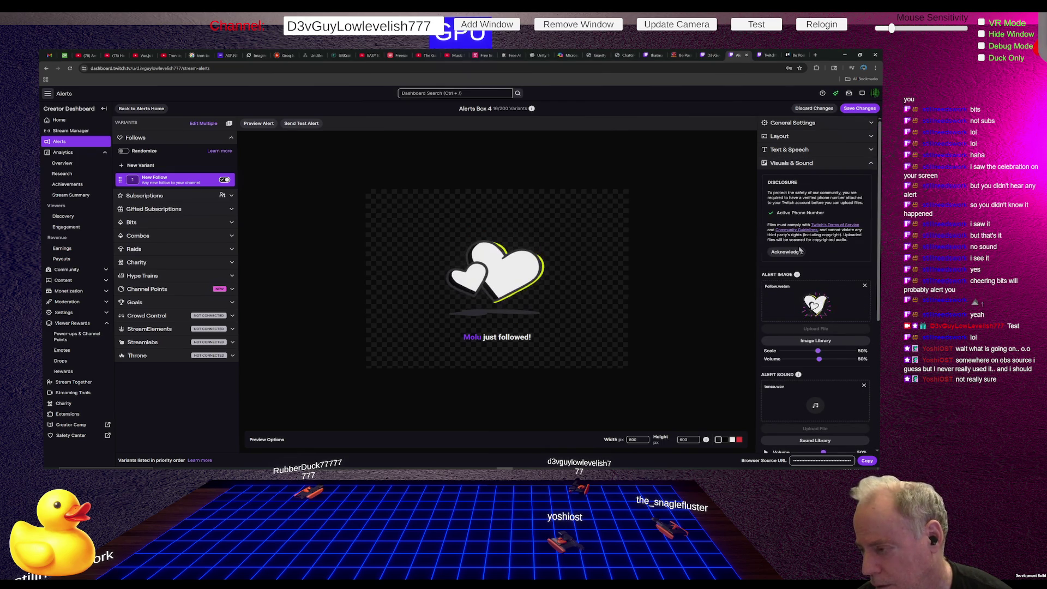
pyautogui.click(796, 164)
pyautogui.click(800, 177)
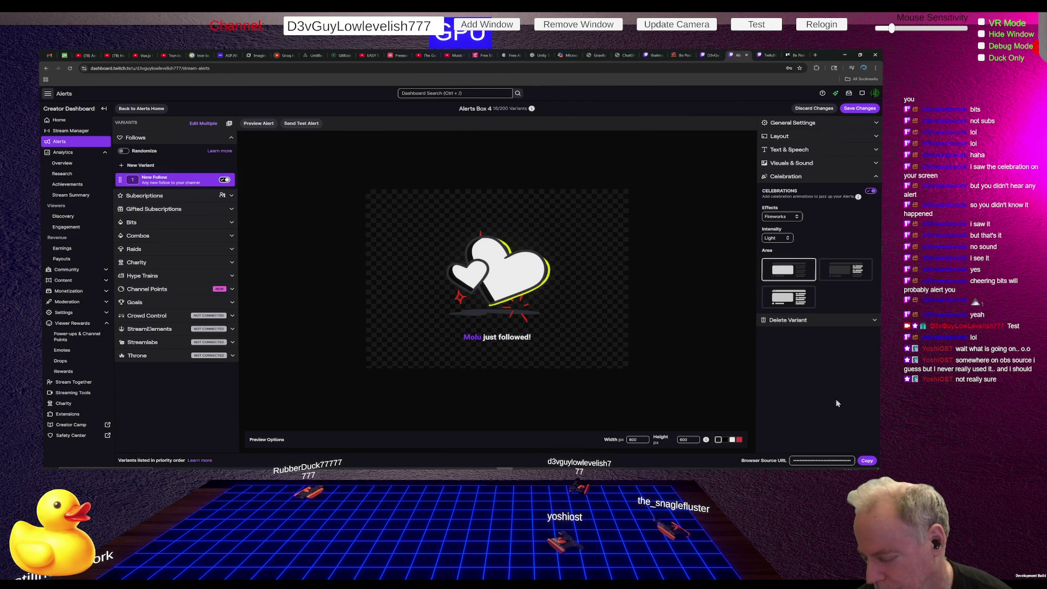
pyautogui.click(267, 124)
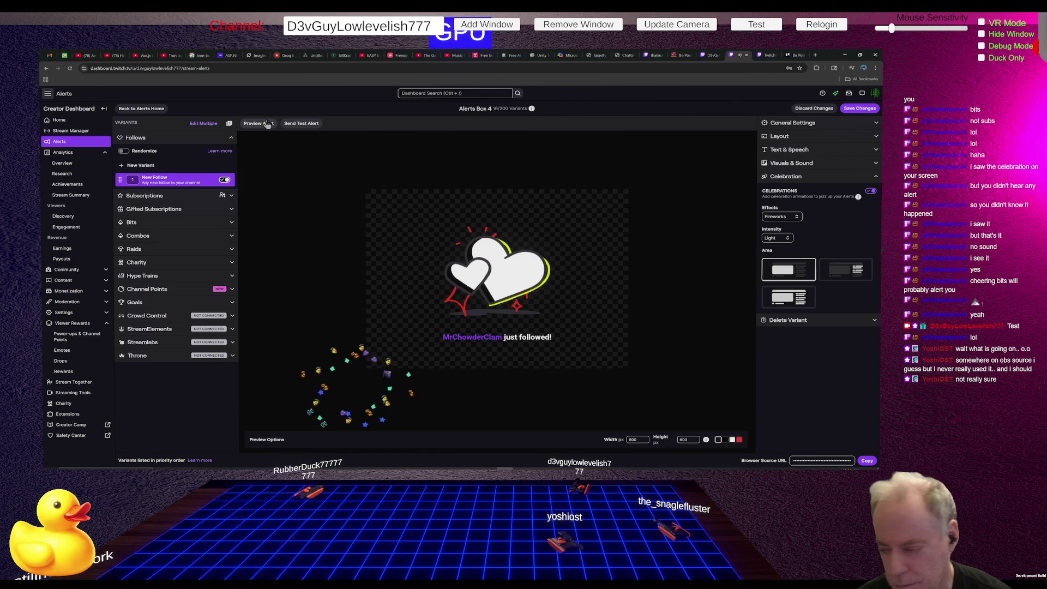
# Copy Alerts Box 4's browser source URL and replay the New Follow preview several times.
pyautogui.click(867, 461)
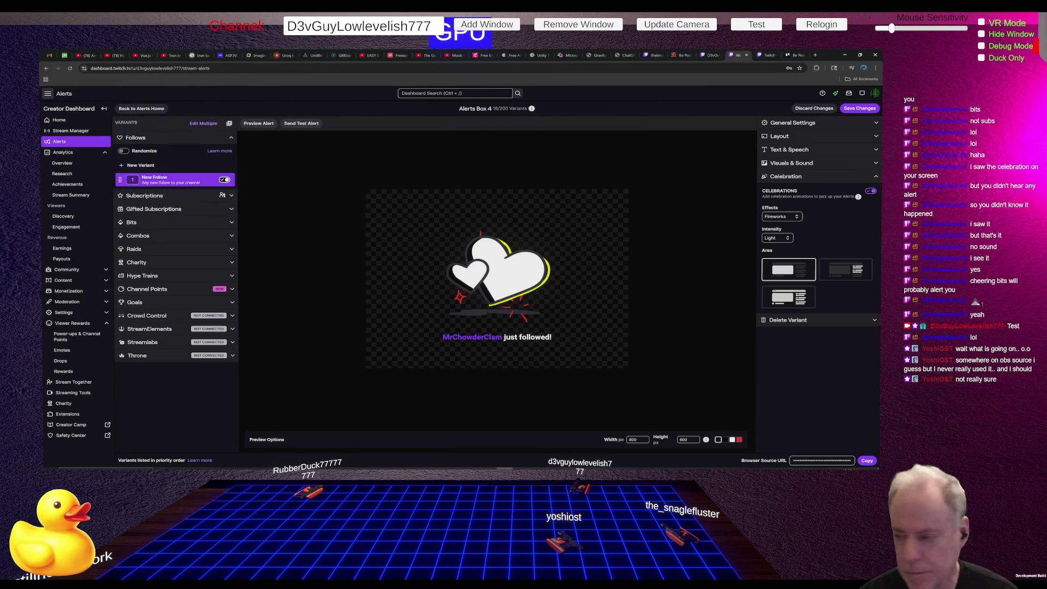
pyautogui.click(255, 125)
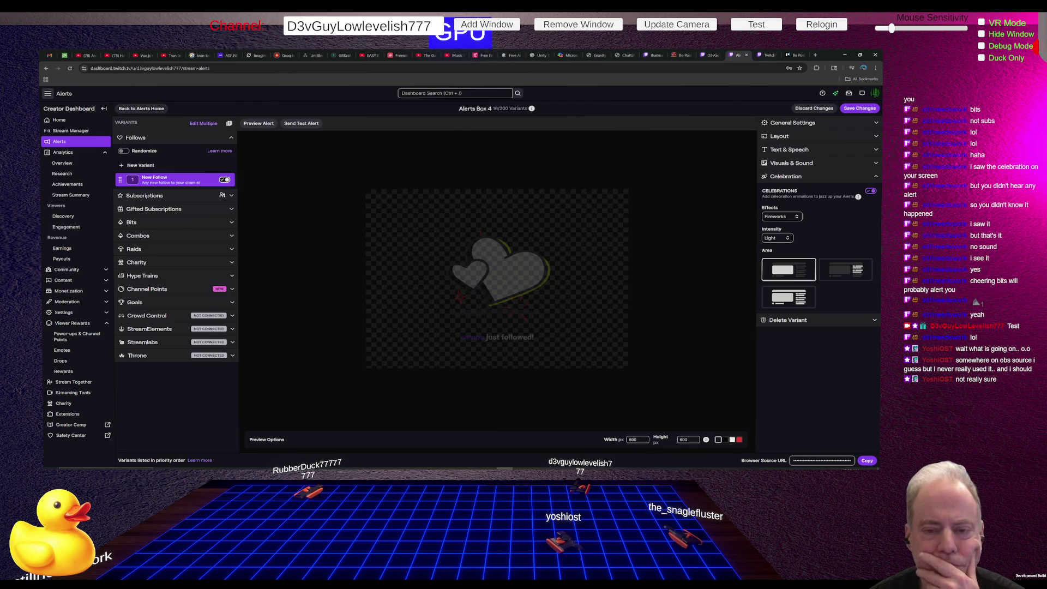
pyautogui.click(258, 124)
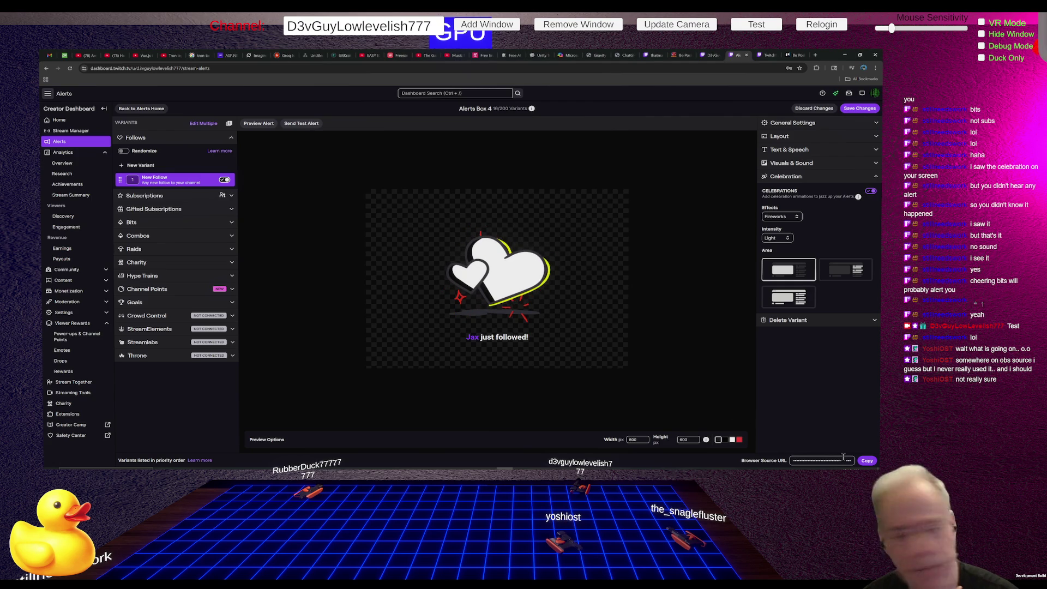
pyautogui.click(806, 458)
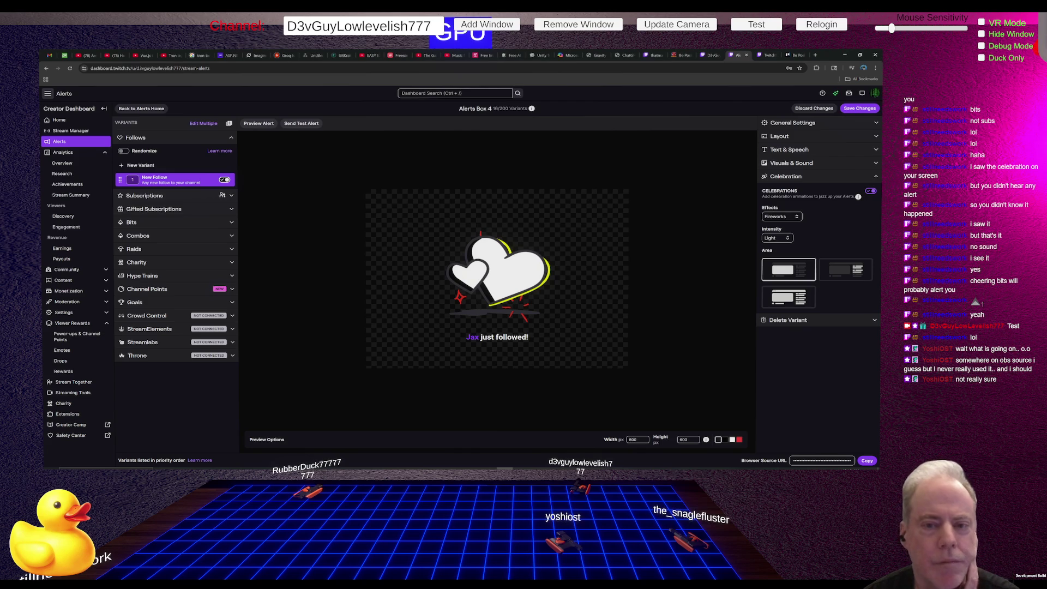
pyautogui.click(268, 126)
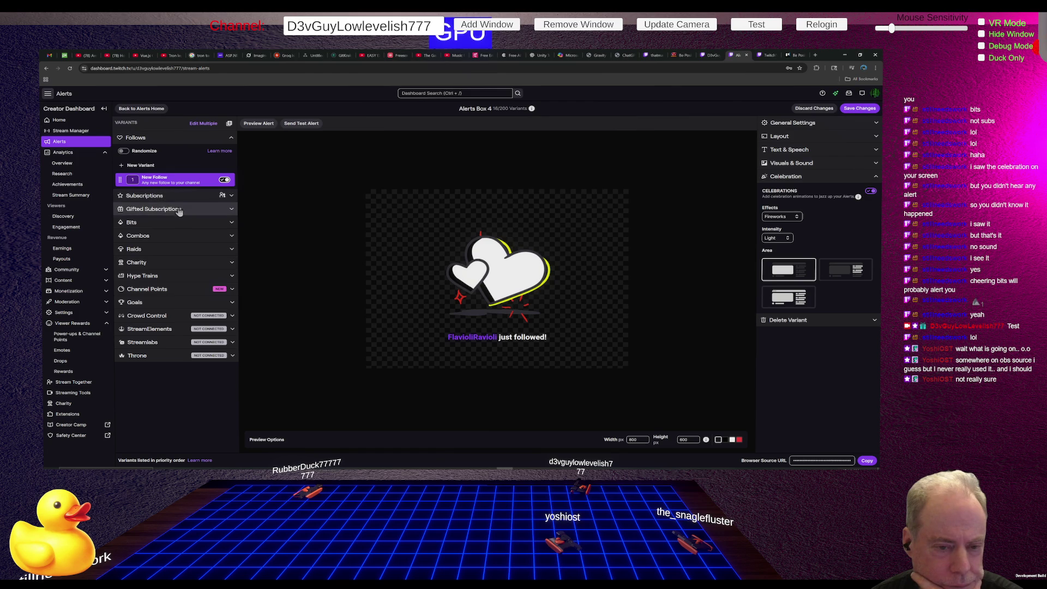
# Toggle off the Cheering of Any Amount Bits variant in Alerts Box 4 and save the change.
pyautogui.click(187, 221)
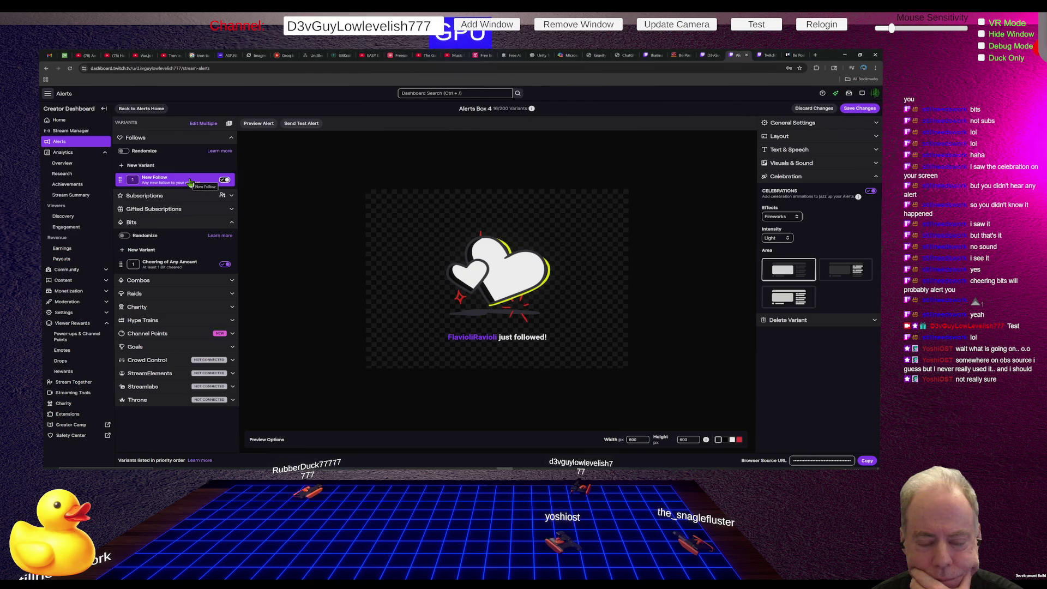
pyautogui.click(185, 264)
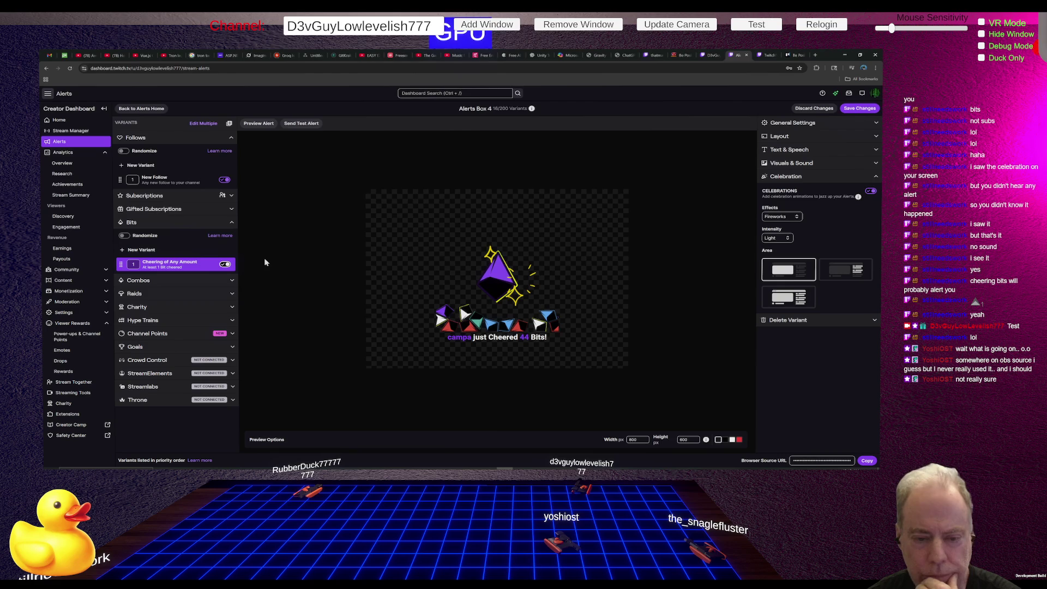
pyautogui.click(225, 266)
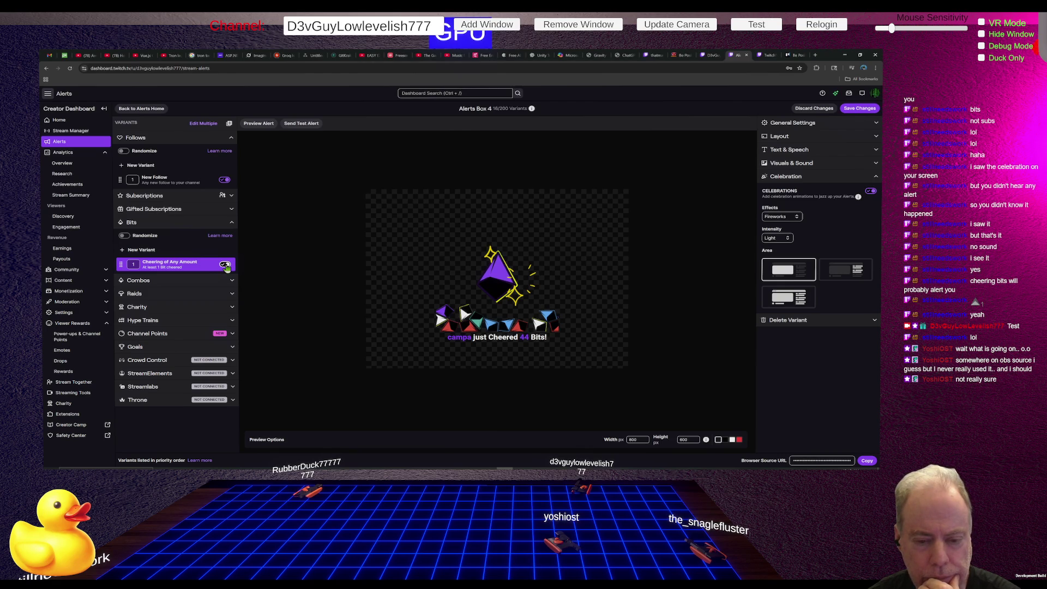
pyautogui.click(226, 266)
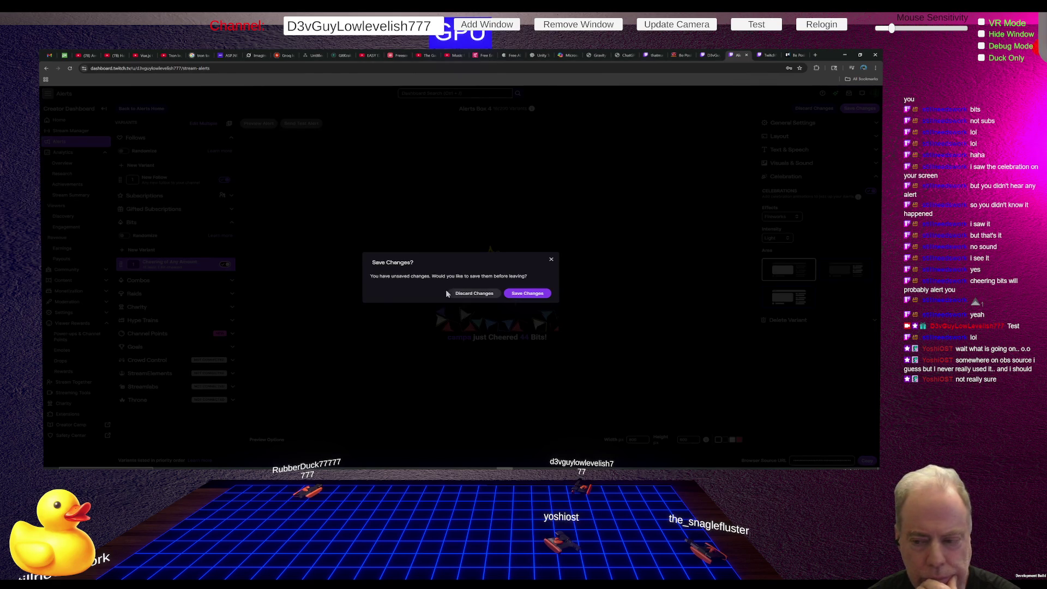
pyautogui.click(524, 294)
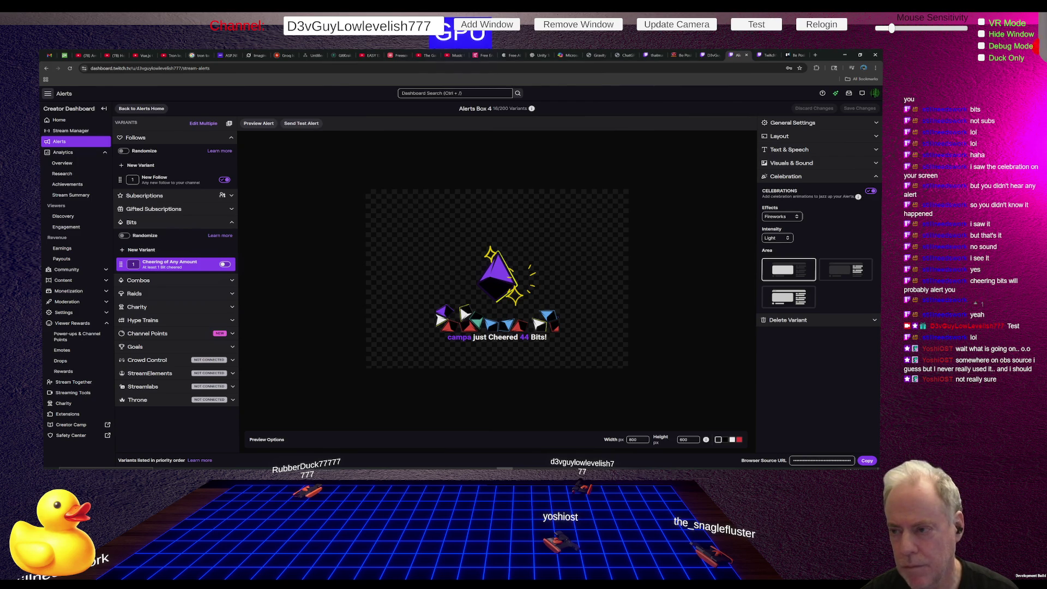
# Check Claude's advice on the missing Bits alert, then view the live channel page with chat.
pyautogui.hotkey('alt', 'Tab')
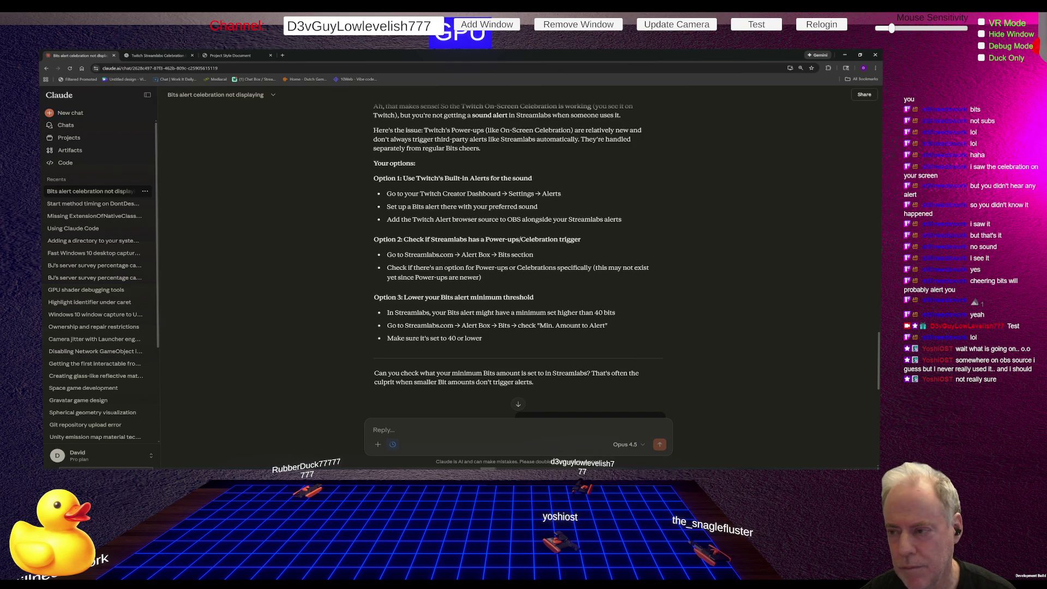
pyautogui.hotkey('alt', 'Tab')
pyautogui.click(710, 55)
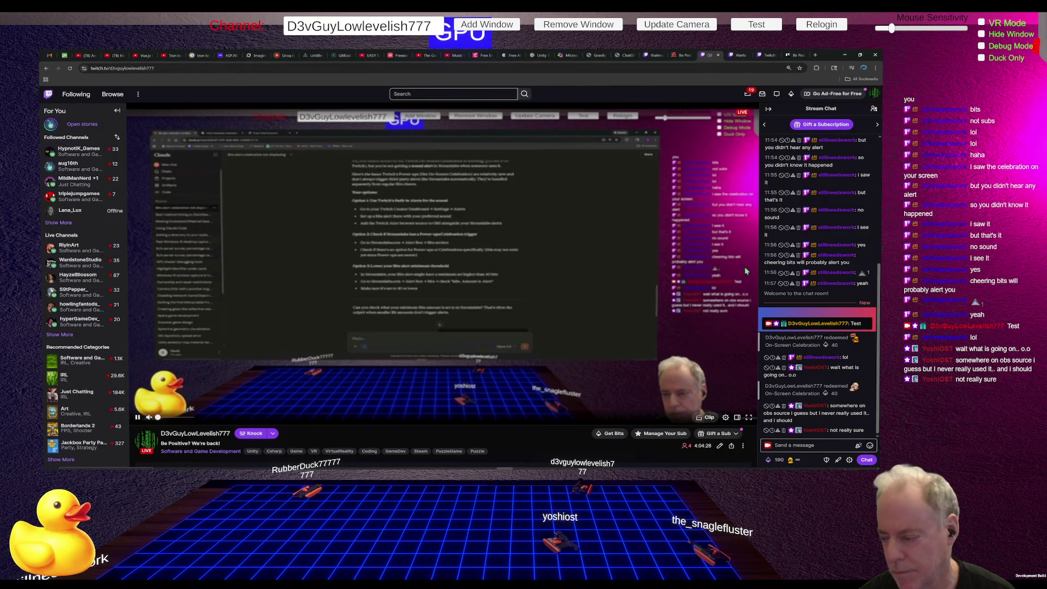
# Pick a Message Effects power-up effect in chat, try sending it with no text, then switch to Unity.
pyautogui.click(768, 460)
pyautogui.click(780, 382)
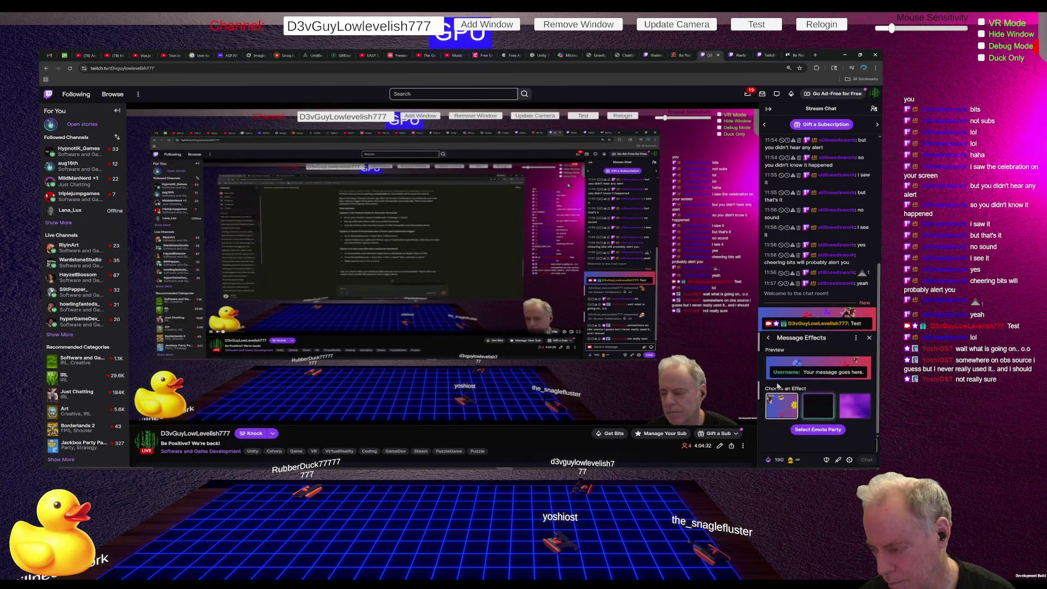
pyautogui.click(818, 430)
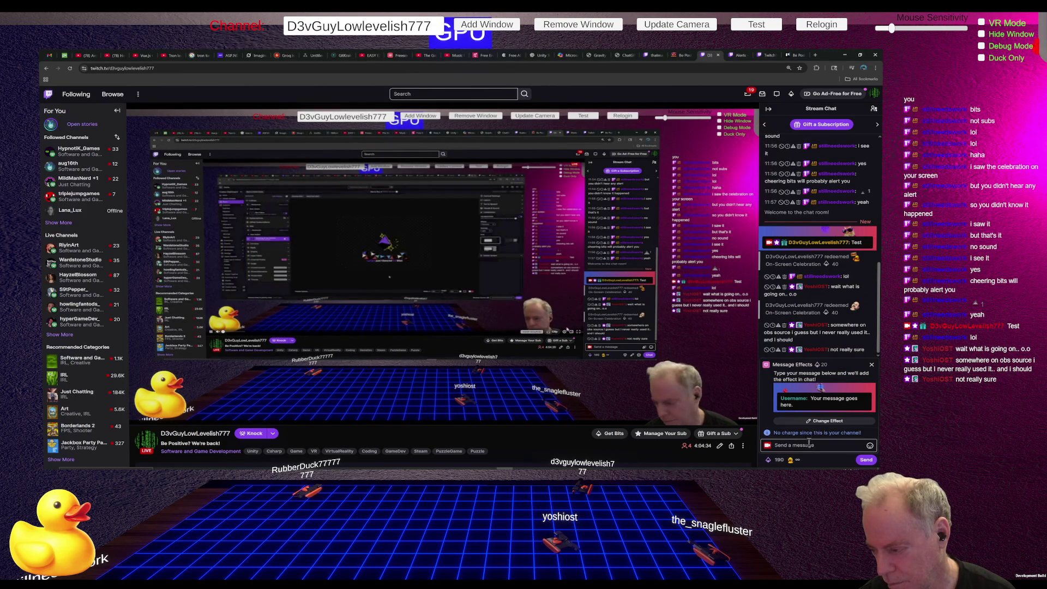
pyautogui.click(866, 460)
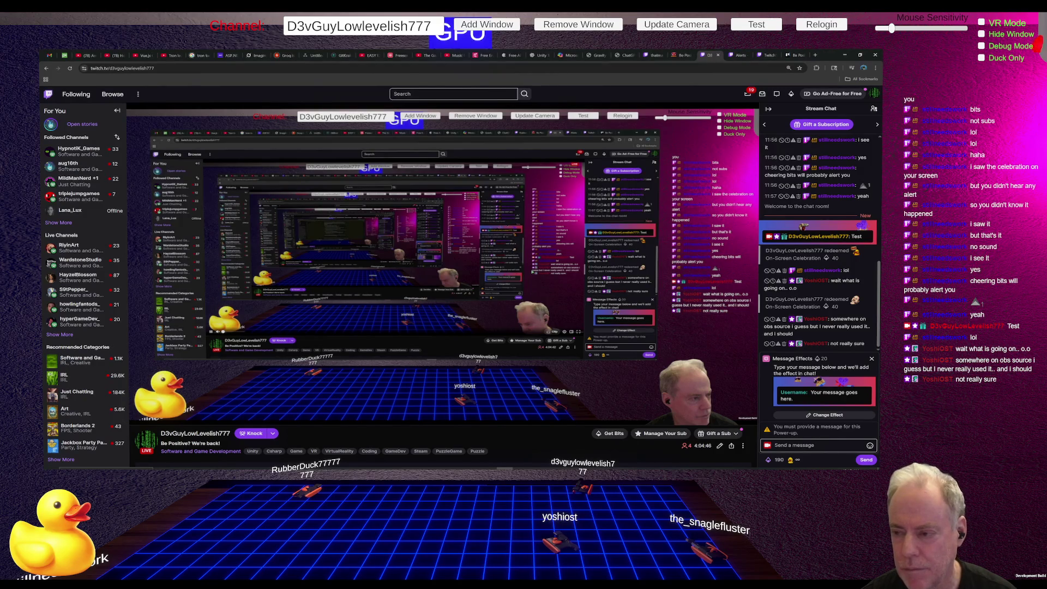
pyautogui.hotkey('alt', 'Tab')
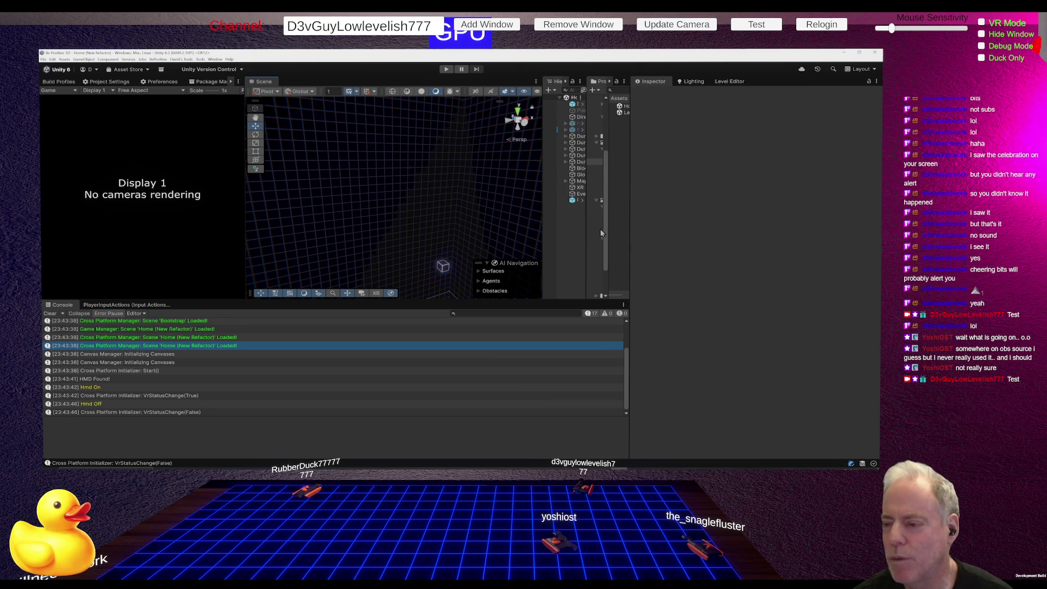
# Resize the panels to widen Hierarchy and Project, select Player Cube, and run Play mode to show the Be Positive menu.
pyautogui.moveTo(628, 249); pyautogui.dragTo(732, 250)
pyautogui.moveTo(630, 263); pyautogui.dragTo(532, 264)
pyautogui.moveTo(681, 263)
pyautogui.mouseDown()
pyautogui.moveTo(620, 267)
pyautogui.moveTo(699, 268)
pyautogui.mouseUp()
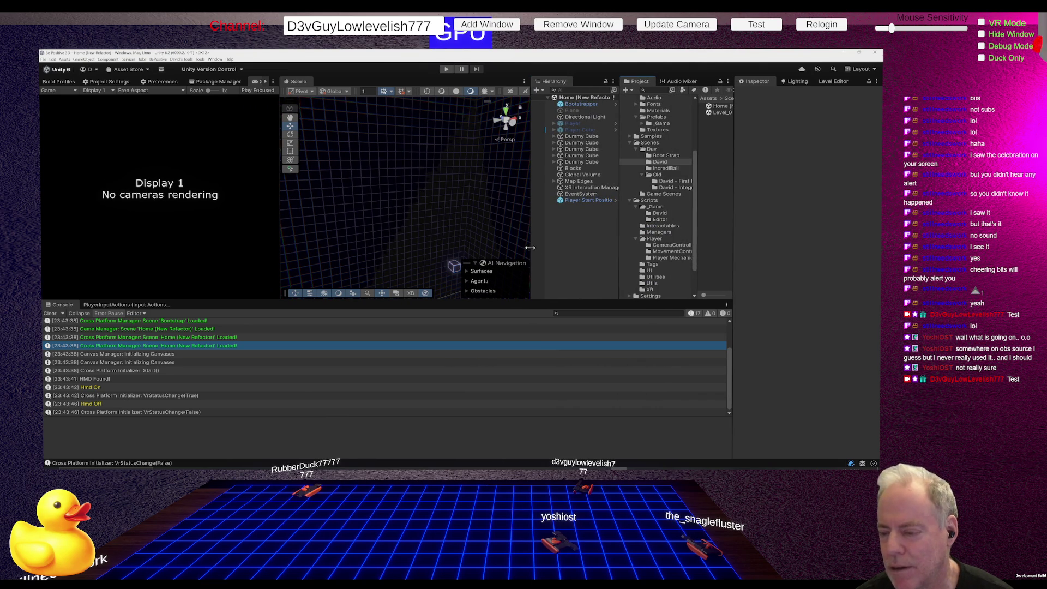
pyautogui.moveTo(531, 248); pyautogui.dragTo(479, 249)
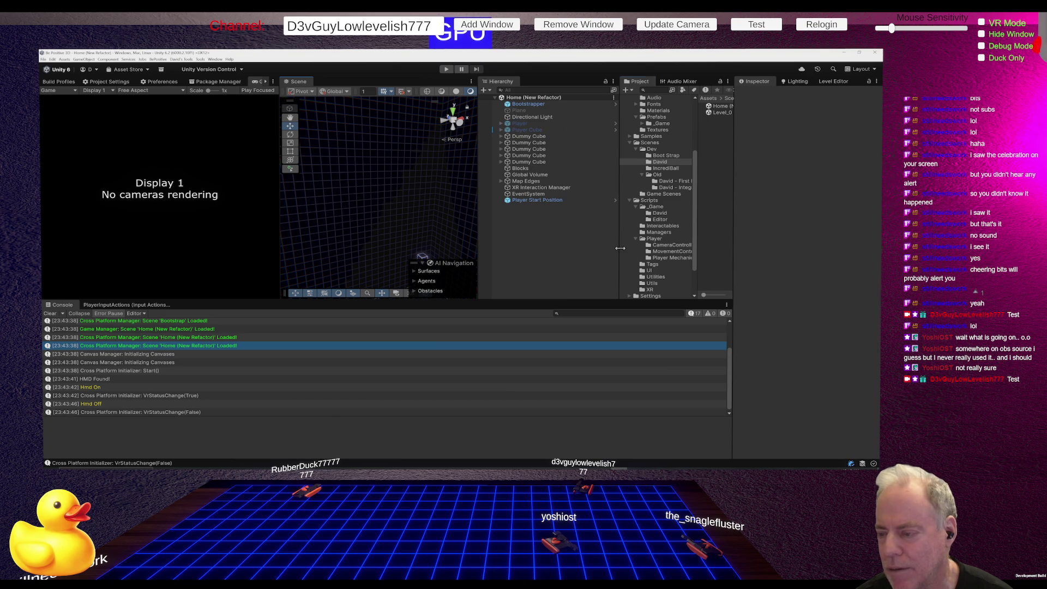
pyautogui.moveTo(620, 248); pyautogui.dragTo(595, 248)
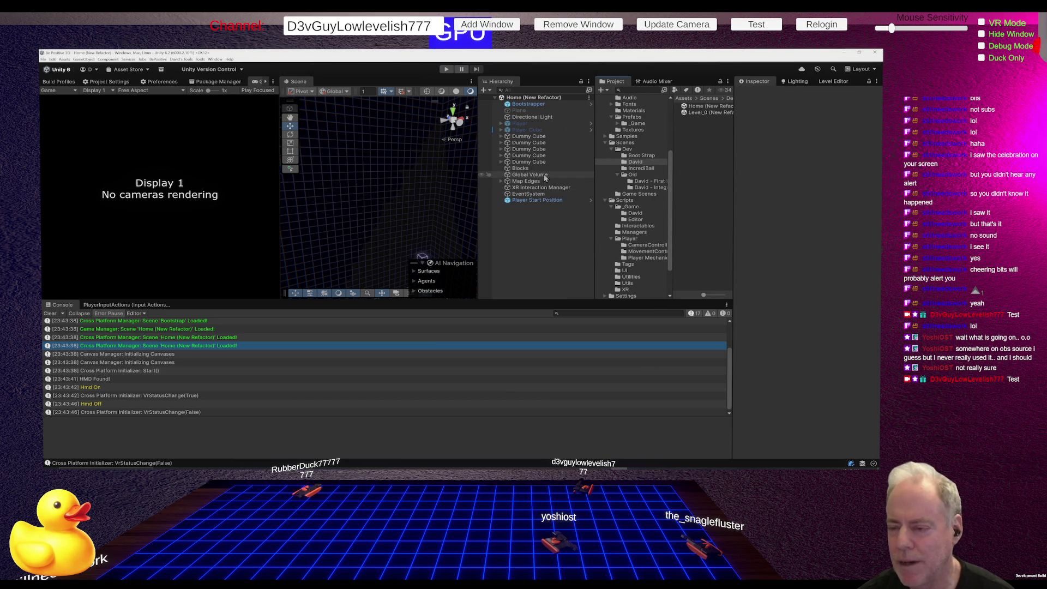
pyautogui.click(532, 131)
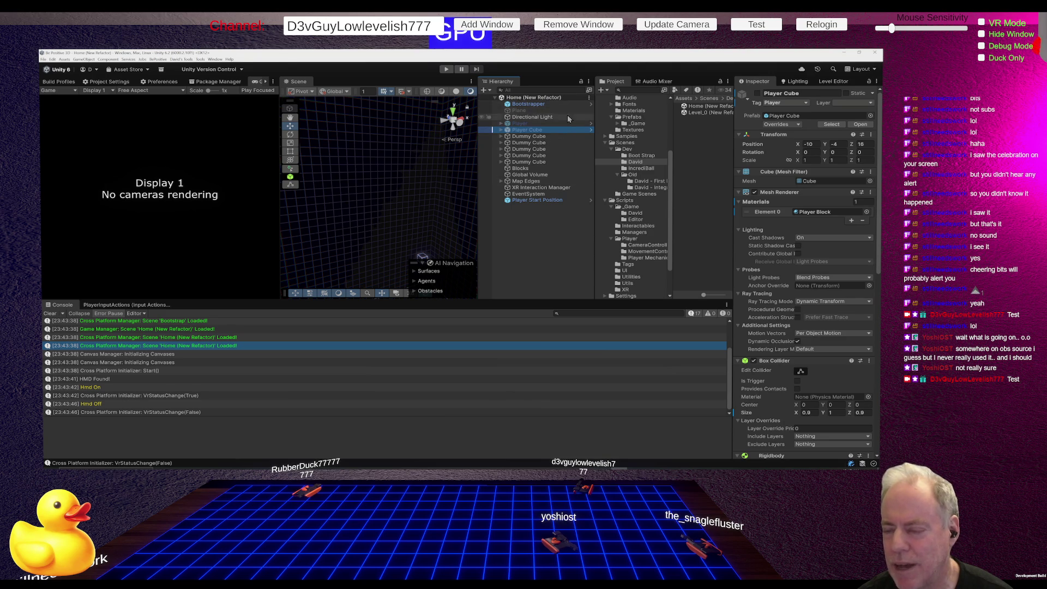
pyautogui.click(447, 70)
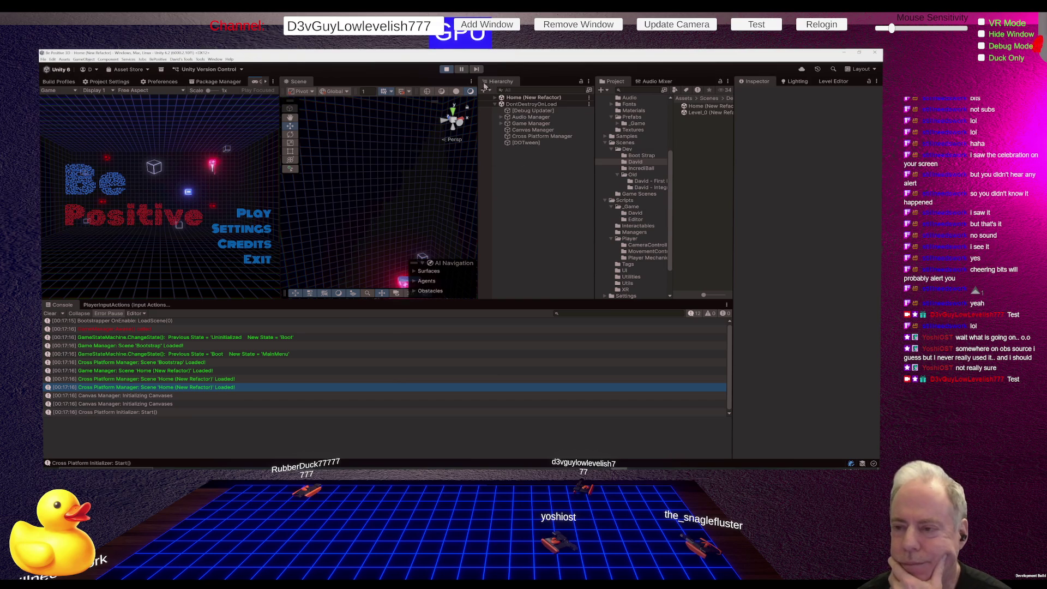
# Expand Home (New Refactor), compare Player Cube (Clone) with Block #3, and view the clone's Layer options.
pyautogui.click(494, 98)
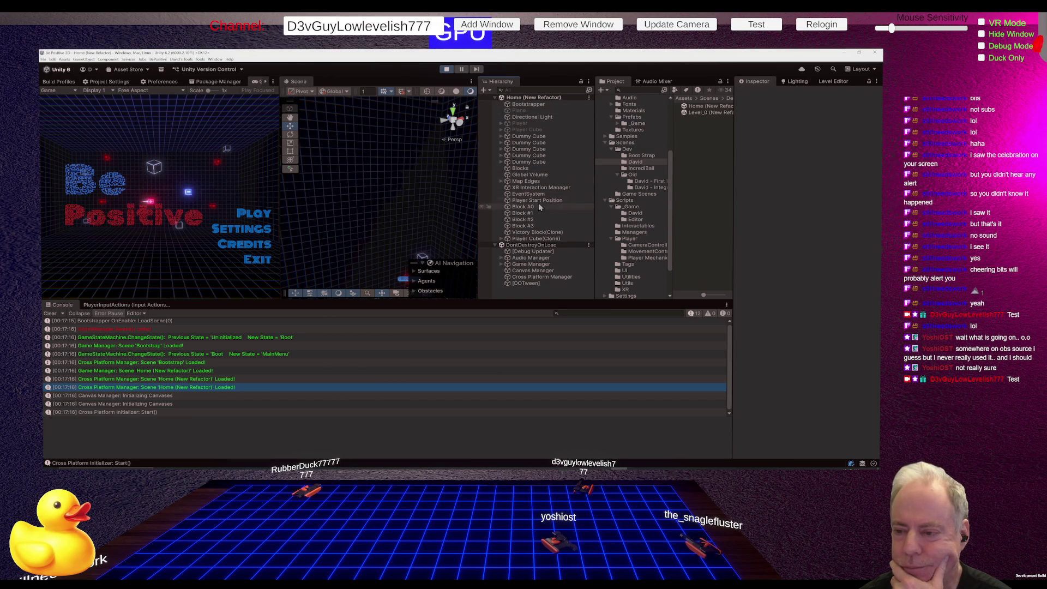
pyautogui.click(534, 239)
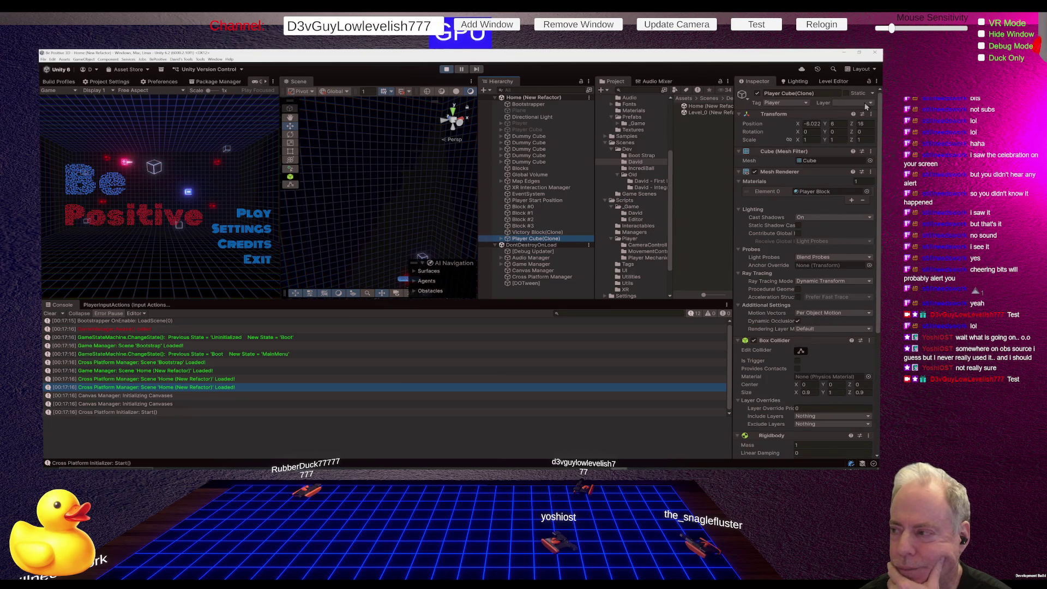
pyautogui.press('Up')
pyautogui.press('Up')
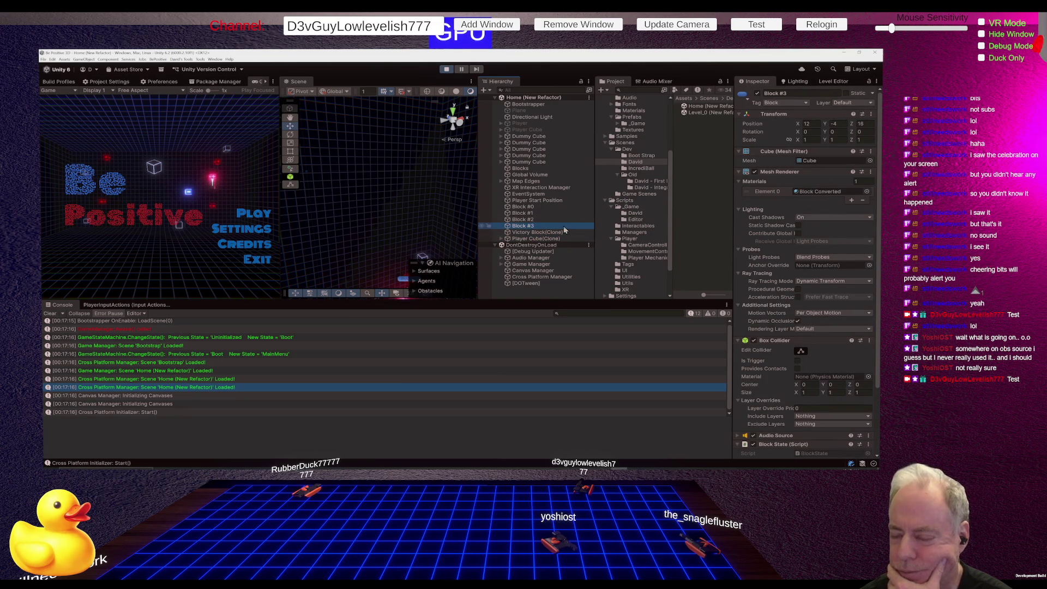
pyautogui.click(532, 239)
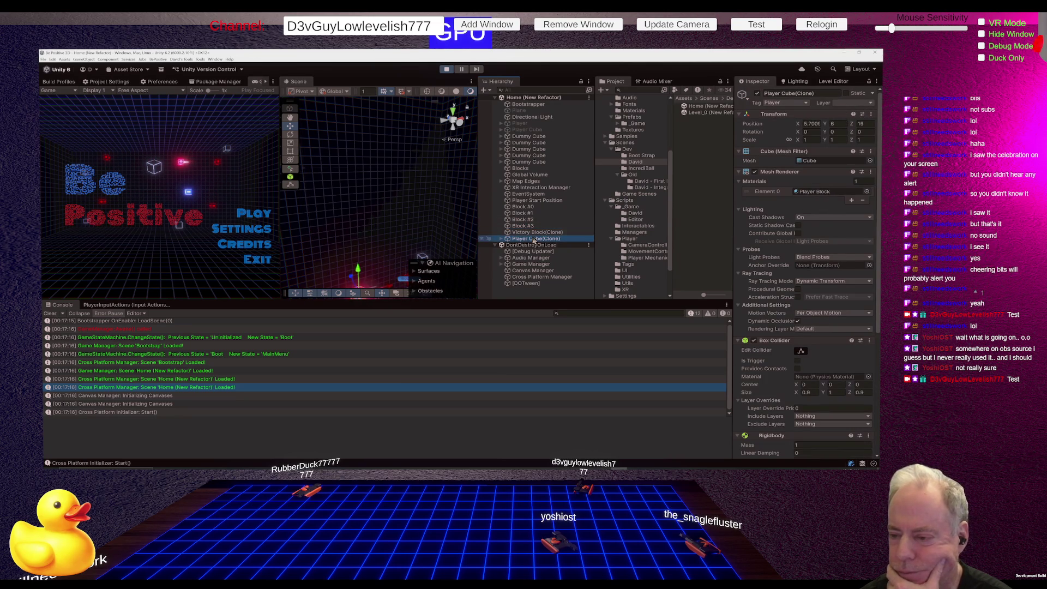
pyautogui.click(867, 104)
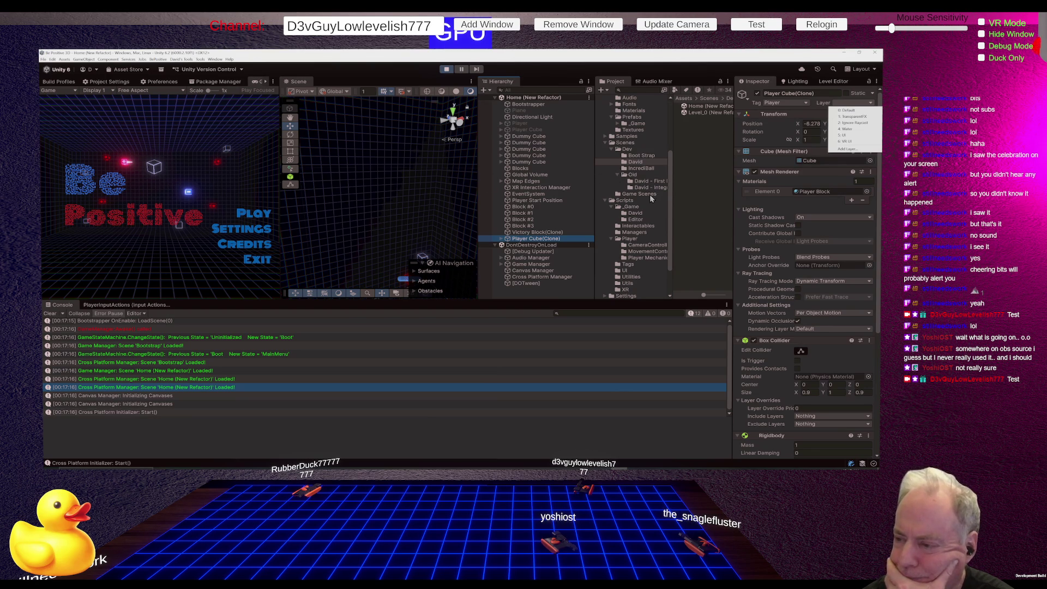
# Open the Sandbox scene from Game Scenes > IncrediBall and expand its Game Manager.
pyautogui.click(650, 194)
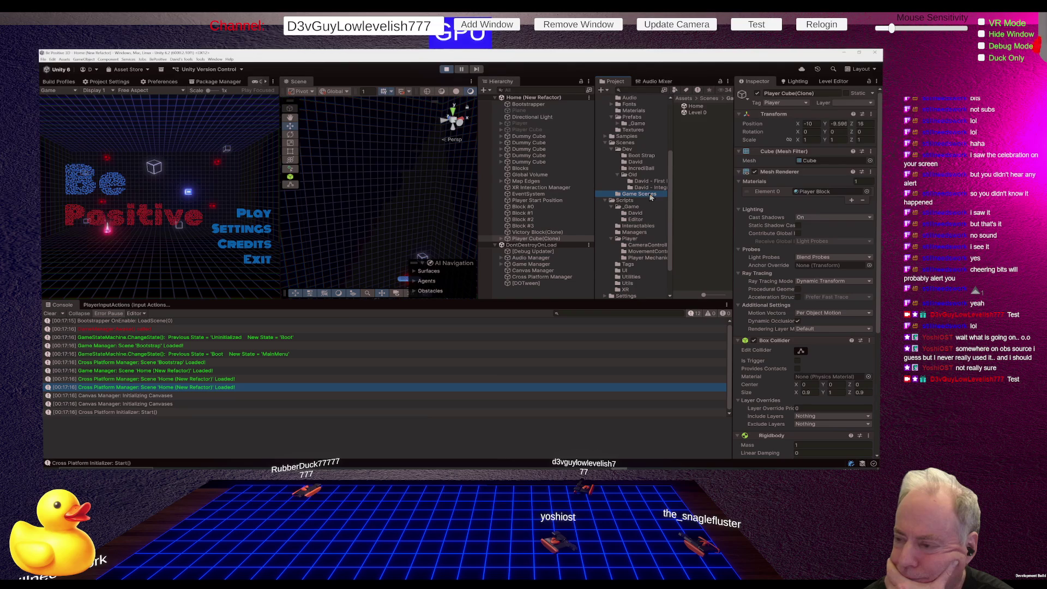
pyautogui.click(650, 169)
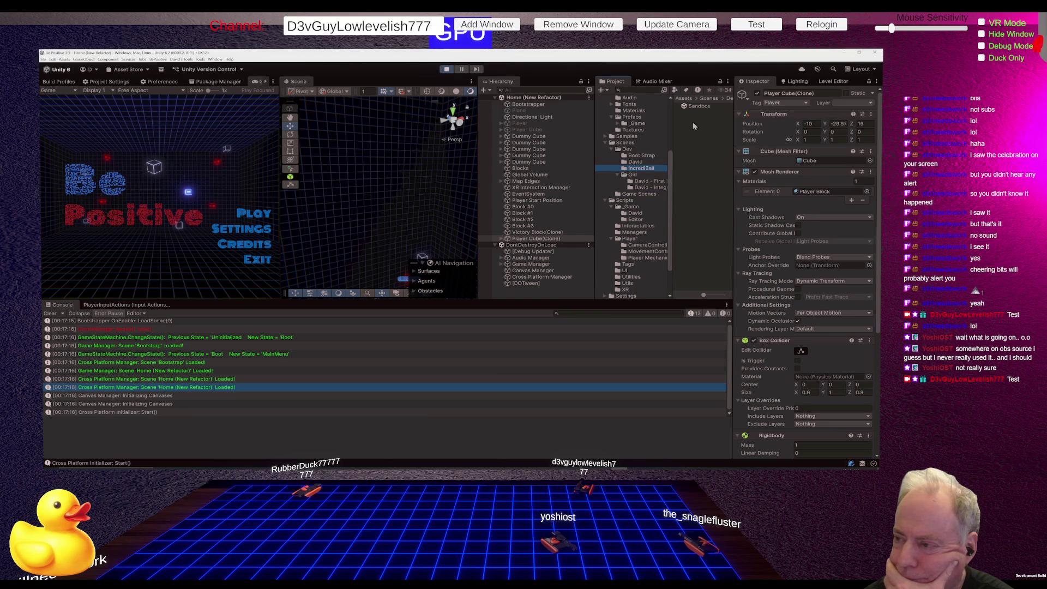
pyautogui.click(702, 106)
pyautogui.doubleClick(702, 106)
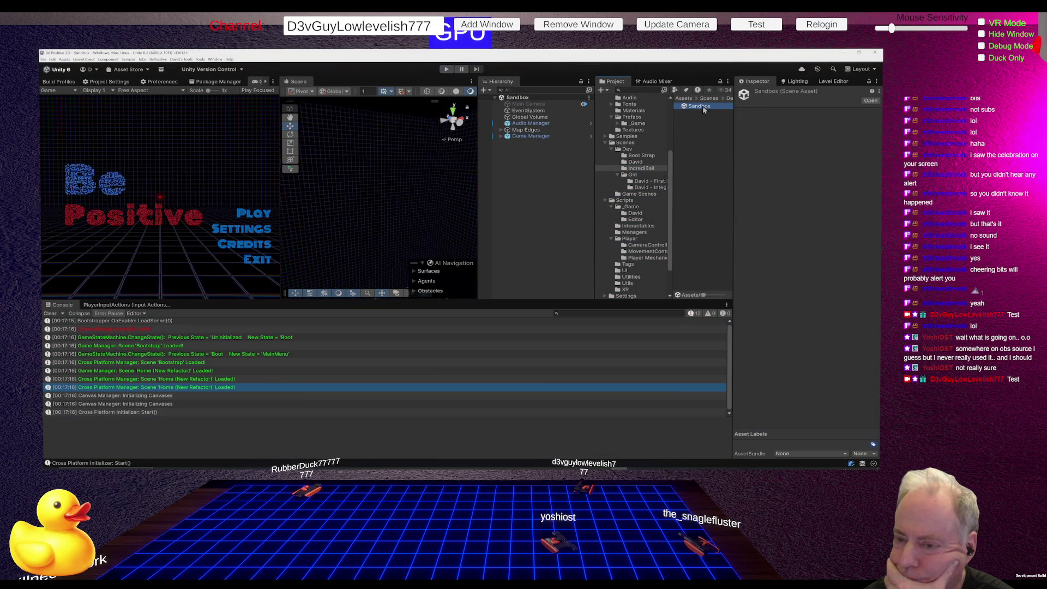
pyautogui.click(502, 137)
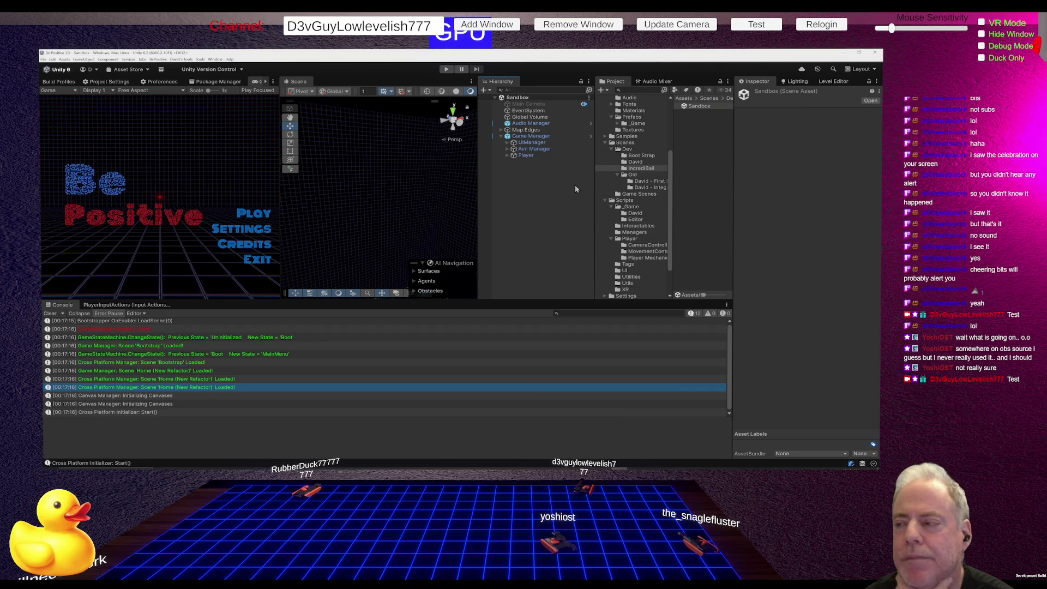
# Browse to Prefabs > _Game > Game Prefabs and drag a Player Cube into the Sandbox scene.
pyautogui.click(631, 240)
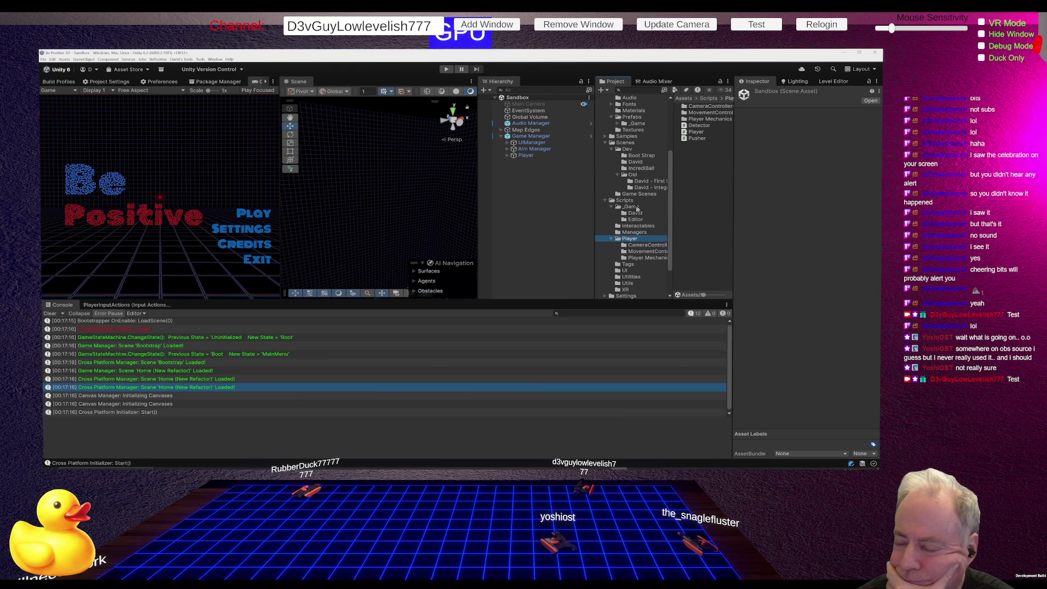
pyautogui.click(639, 123)
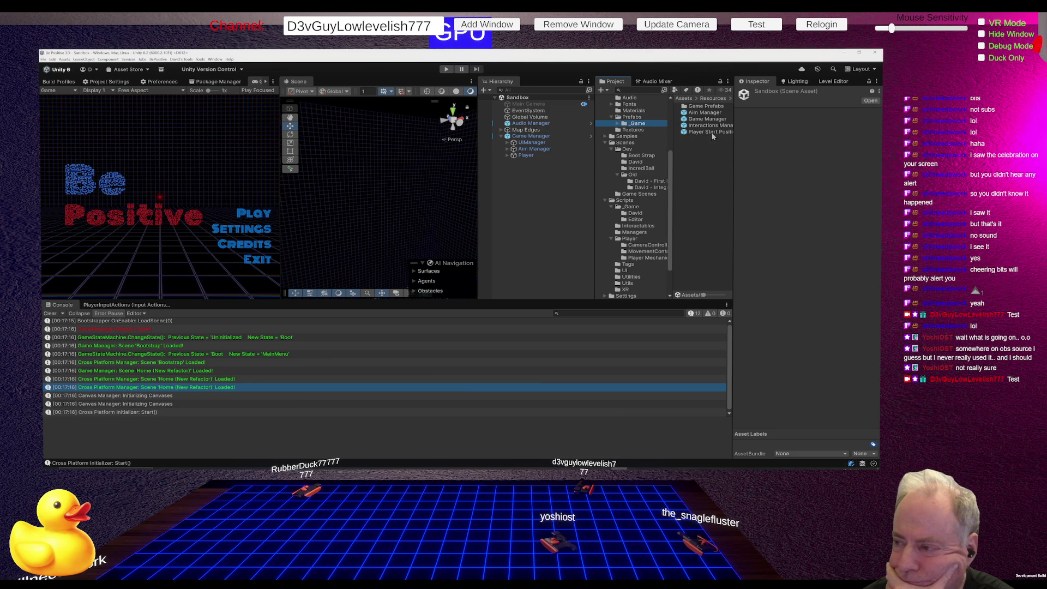
pyautogui.doubleClick(706, 107)
pyautogui.moveTo(703, 112); pyautogui.dragTo(531, 205)
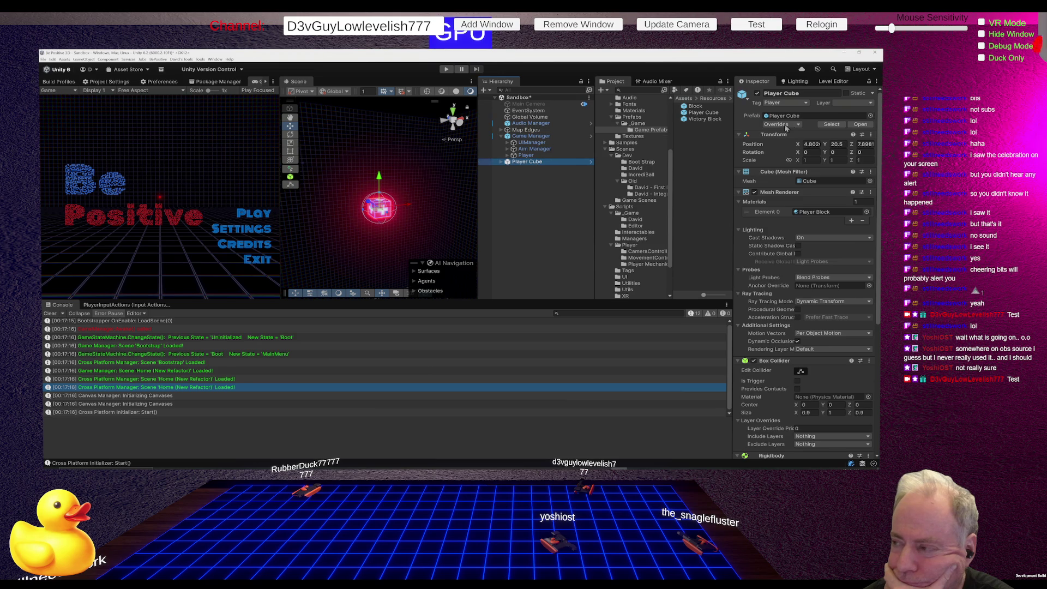
# Choose Default in Player Cube's Layer dropdown, then cancel the Change Layer prompt.
pyautogui.click(854, 103)
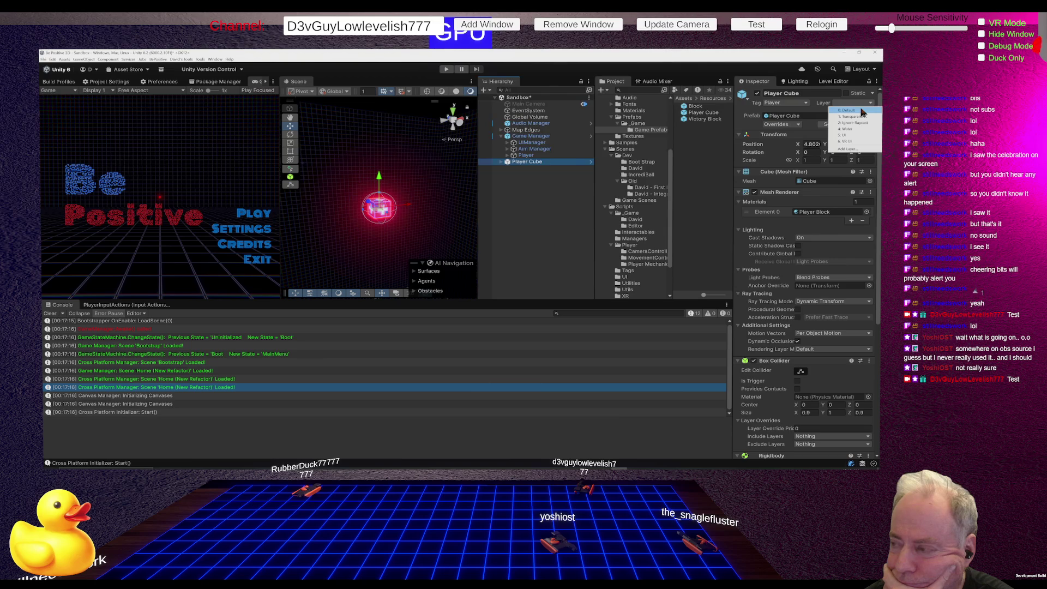
pyautogui.click(849, 111)
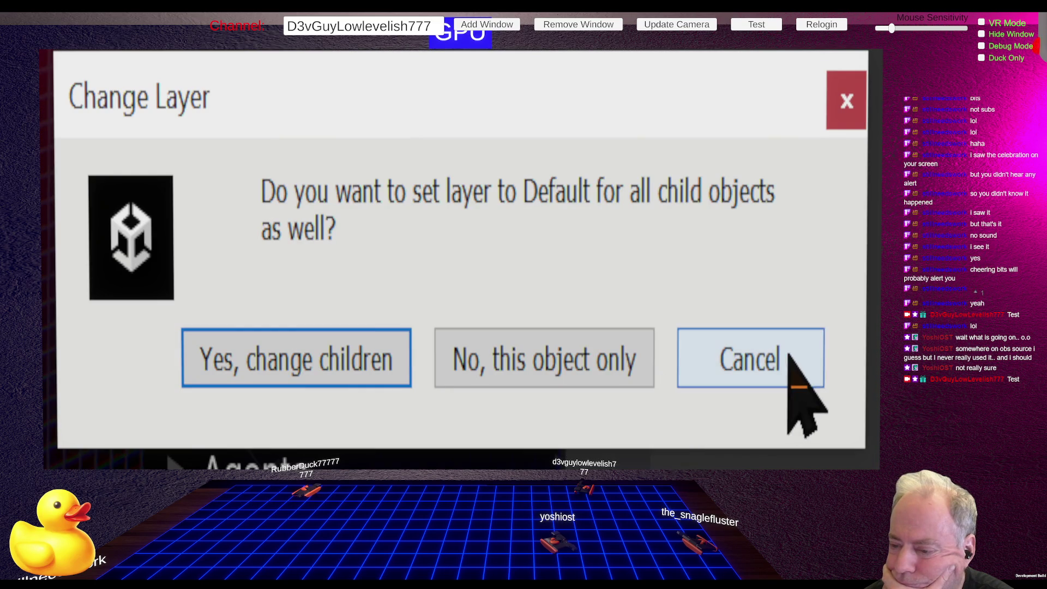
pyautogui.click(789, 398)
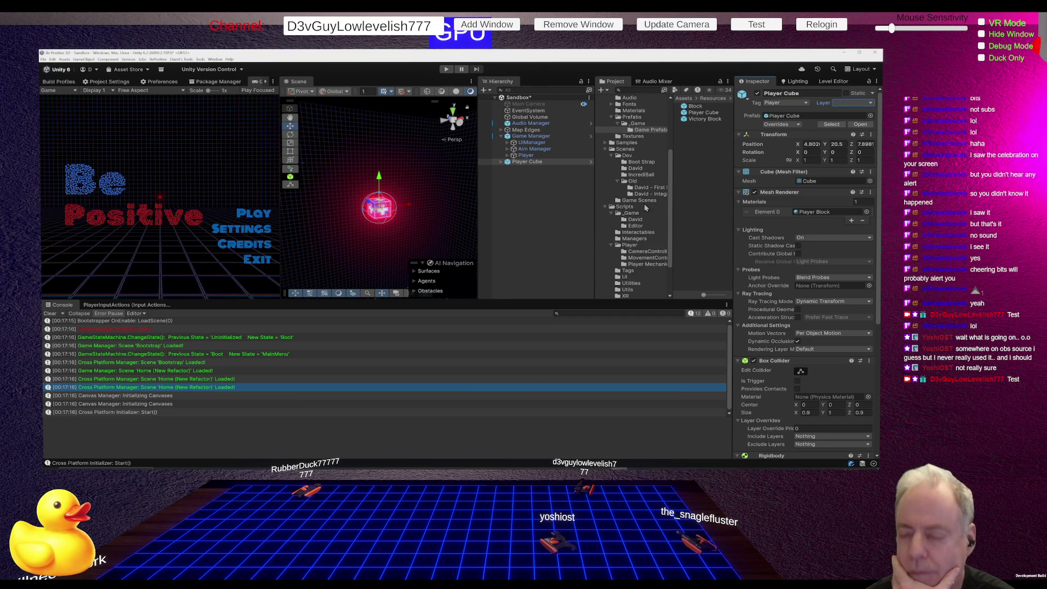
# Expand UIManager and Aim Manager and inspect the Player Camera's Camera component settings.
pyautogui.click(507, 143)
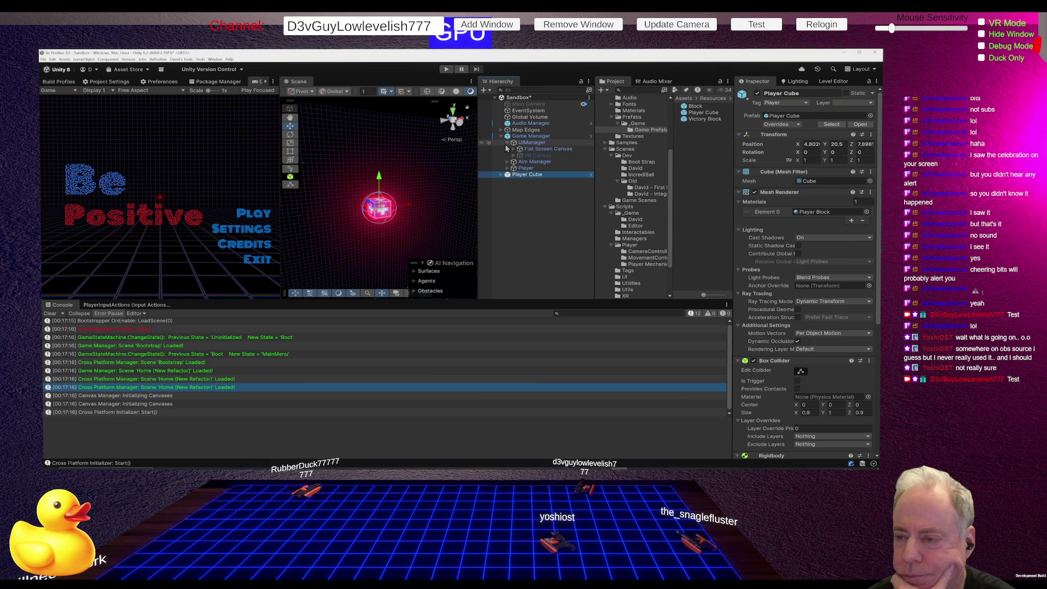
pyautogui.click(508, 162)
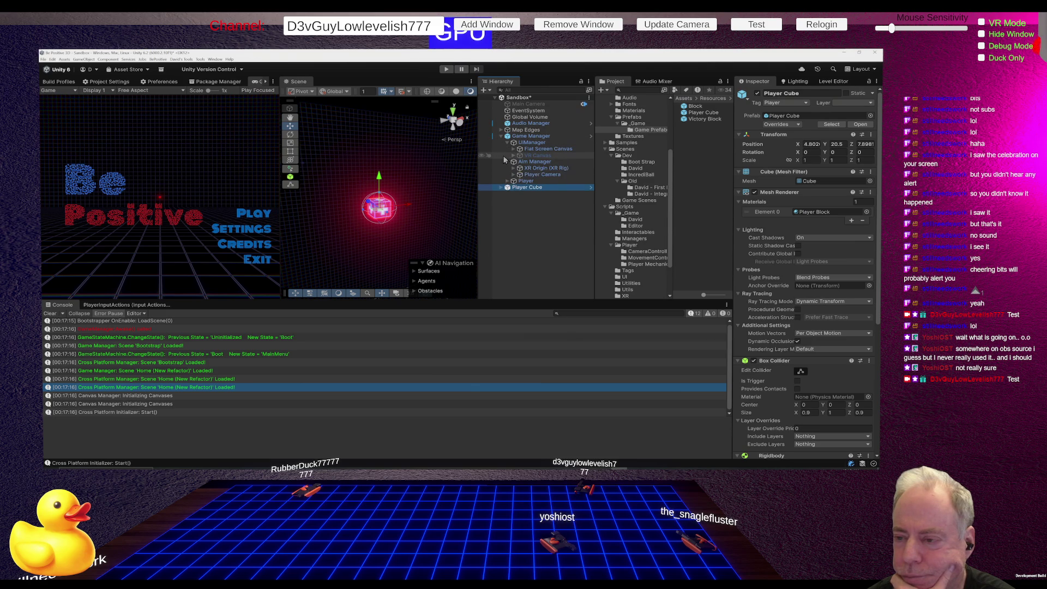
pyautogui.click(537, 175)
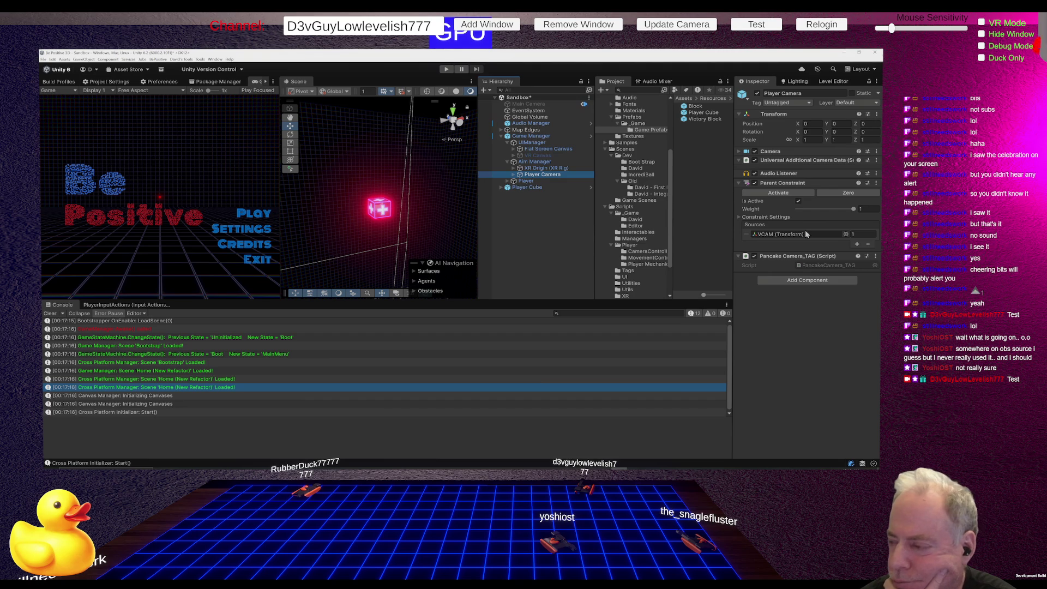
pyautogui.click(741, 156)
pyautogui.click(740, 153)
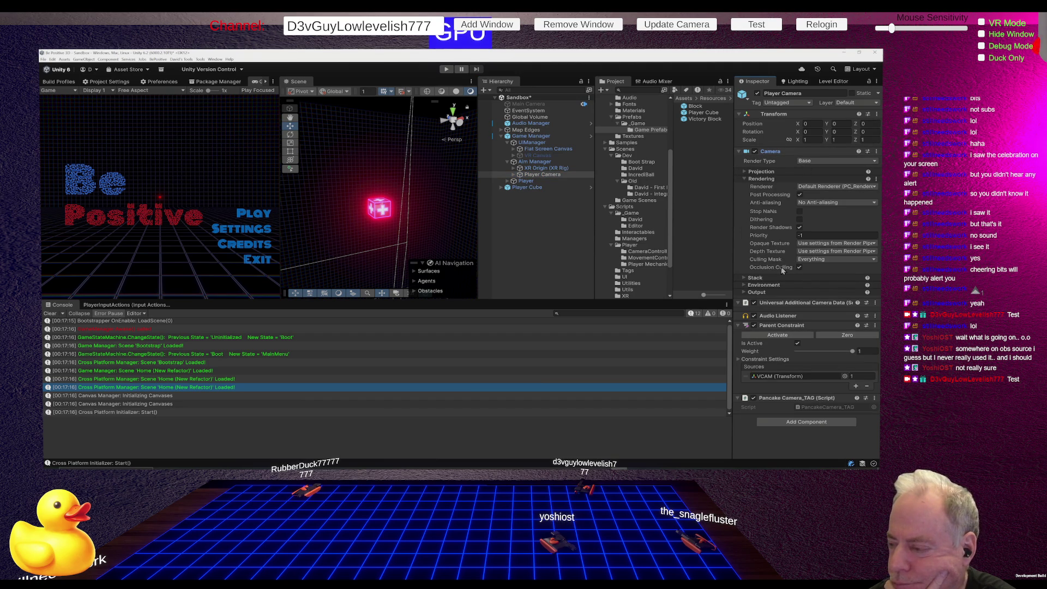
# Expand XR Origin > Camera Offset, compare Main XR Camera with Player Camera, and open its Culling Mask list.
pyautogui.click(536, 169)
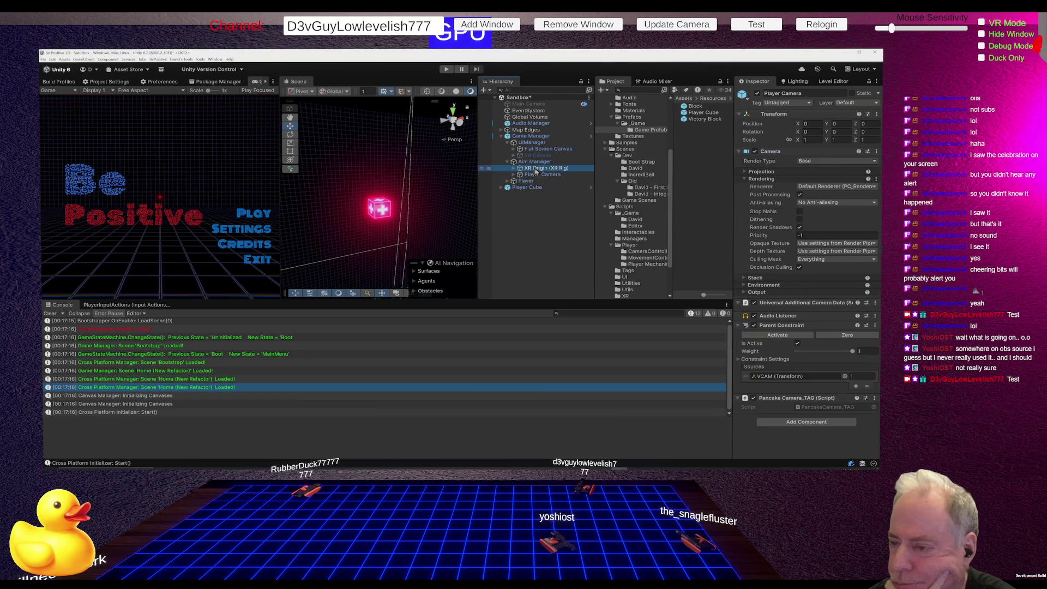
pyautogui.click(514, 168)
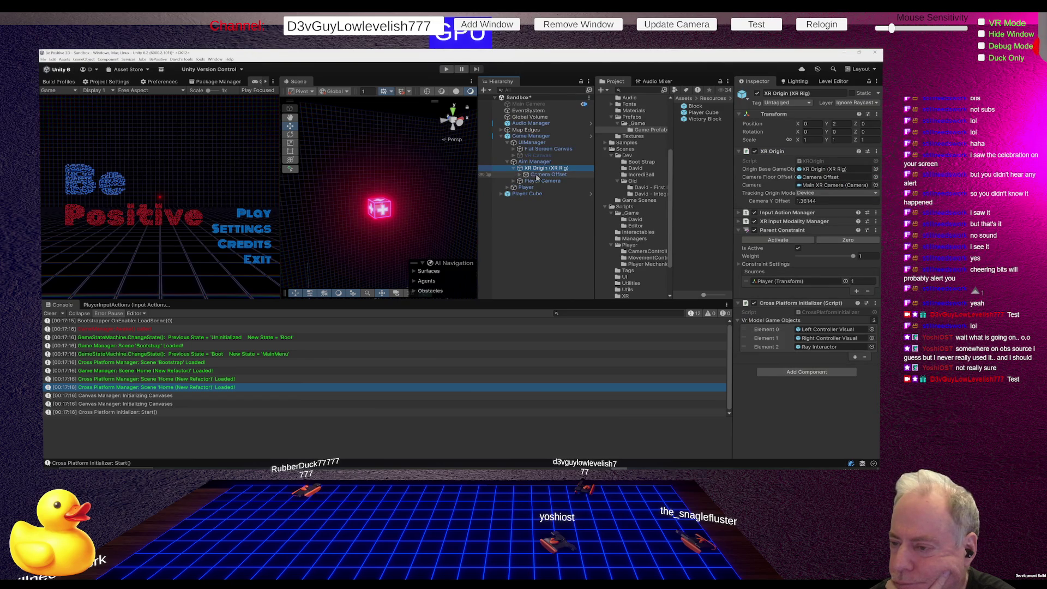
pyautogui.click(519, 174)
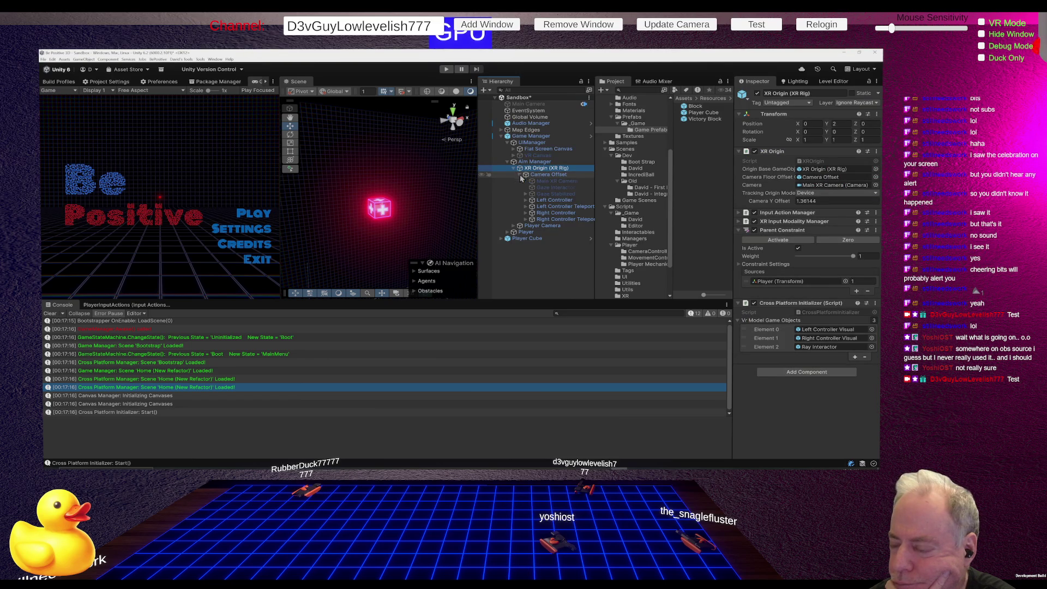
pyautogui.click(559, 181)
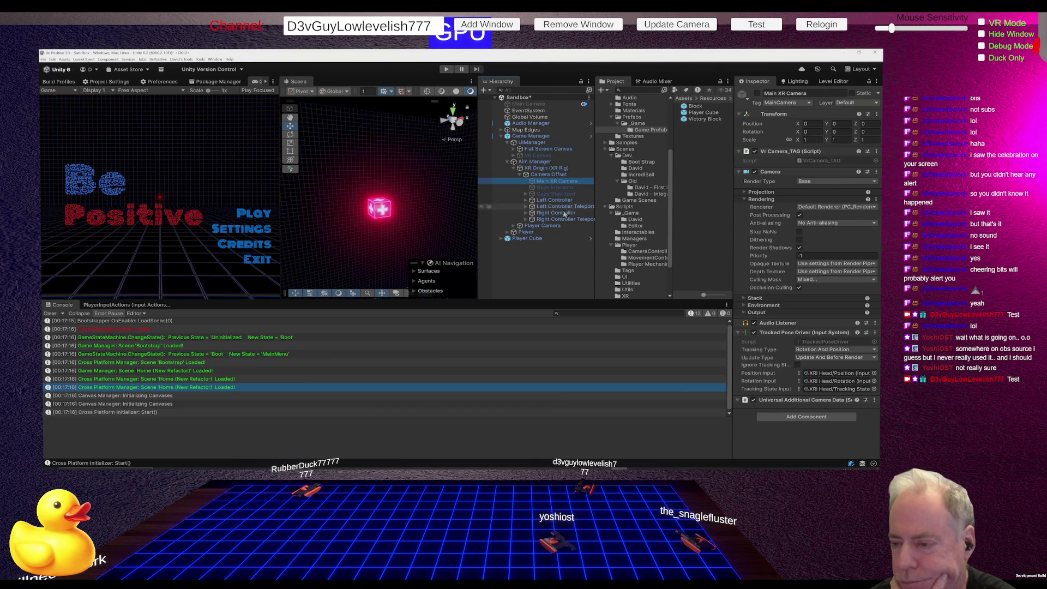
pyautogui.click(551, 228)
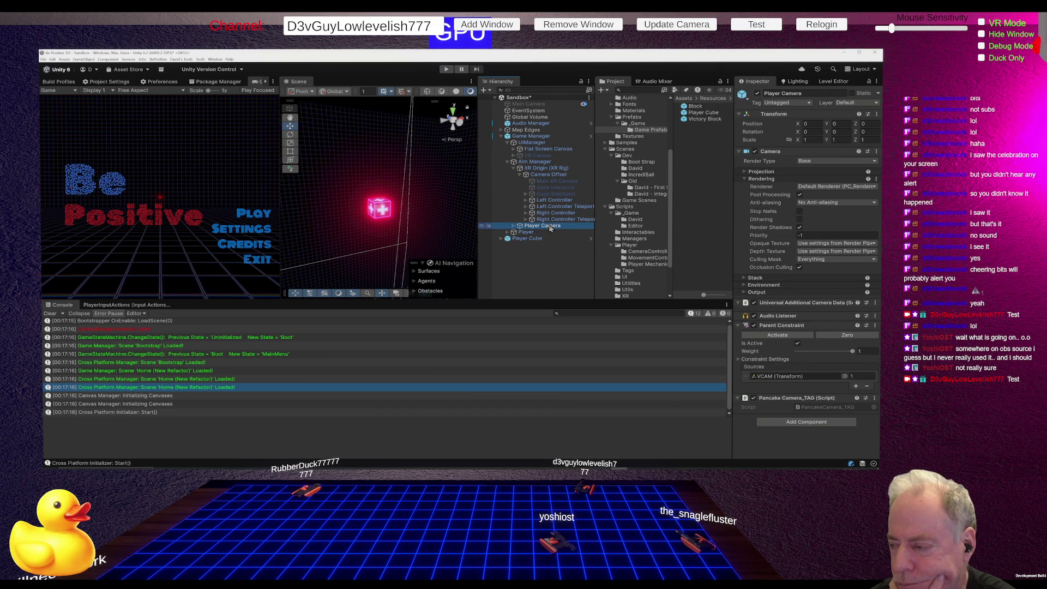
pyautogui.click(555, 180)
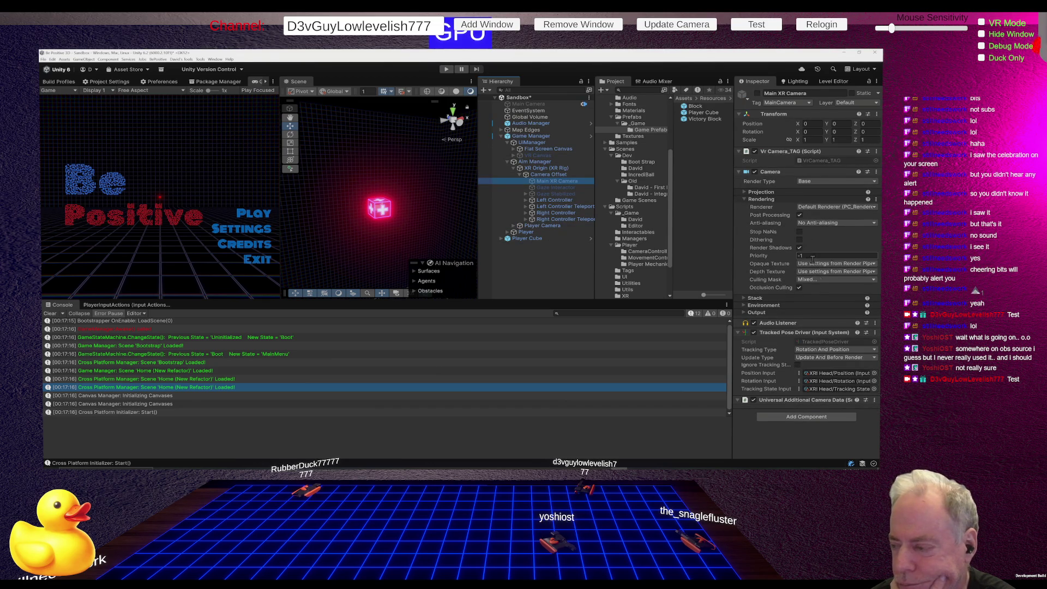
pyautogui.click(821, 279)
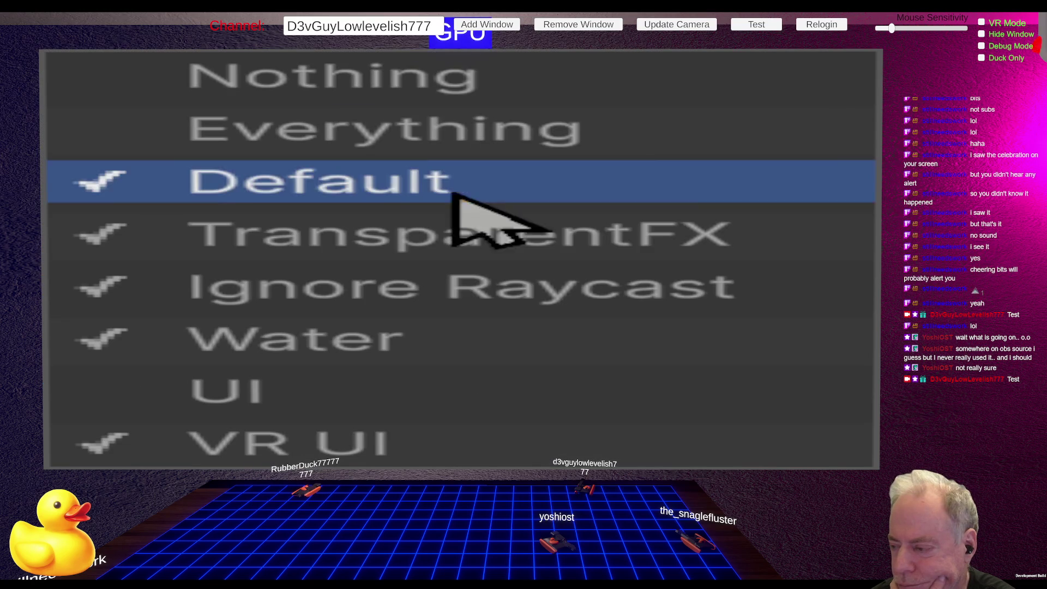
# Set Main XR Camera's Culling Mask to Everything and start Play mode to test it.
pyautogui.click(524, 132)
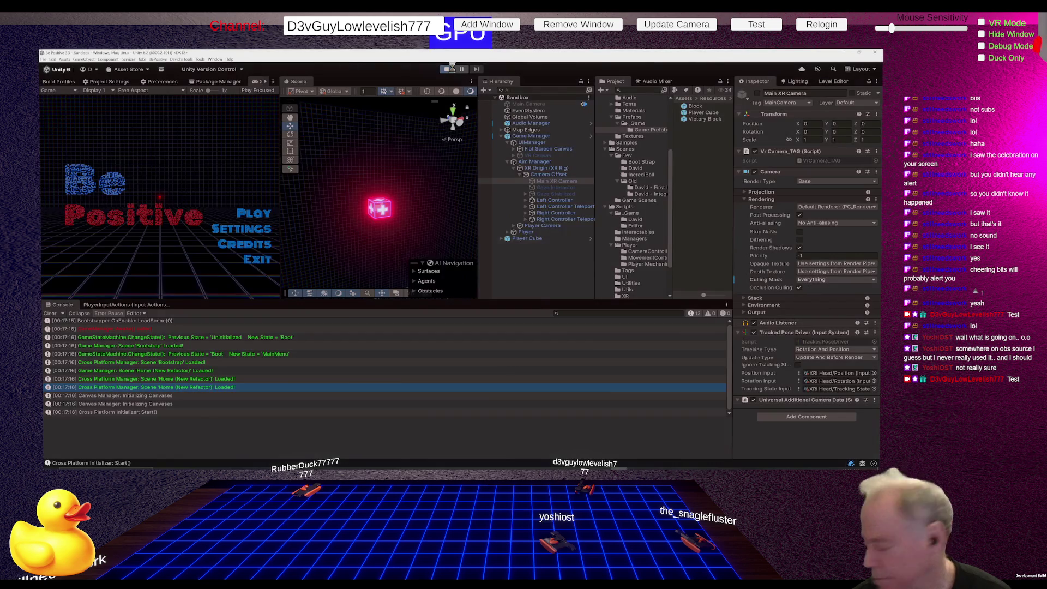
pyautogui.click(452, 66)
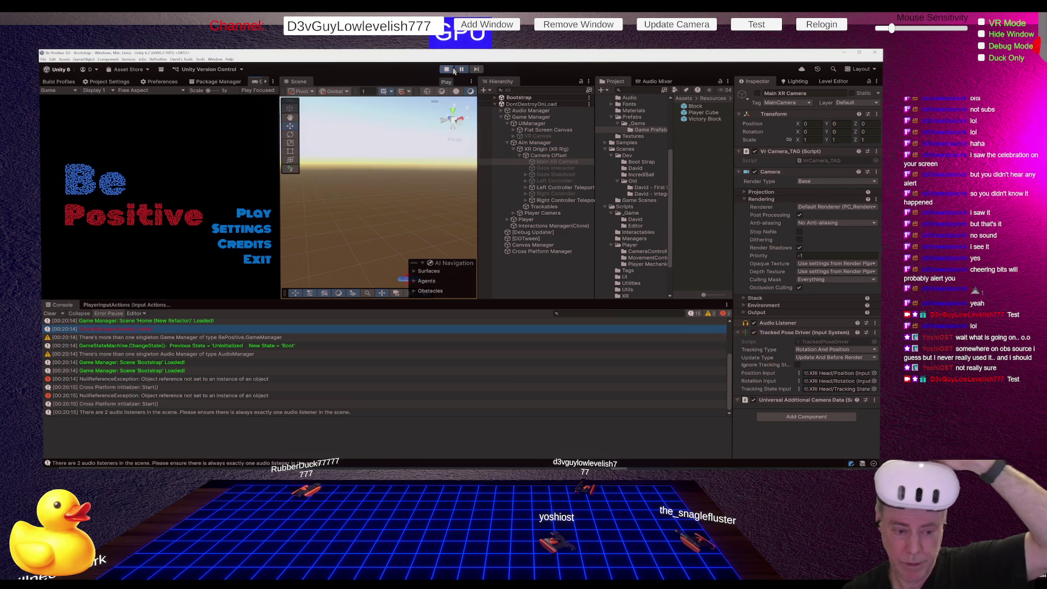
# Stop play, open Home (New Refactor) from Scenes > Dev > David, play it, and expand its objects.
pyautogui.click(453, 71)
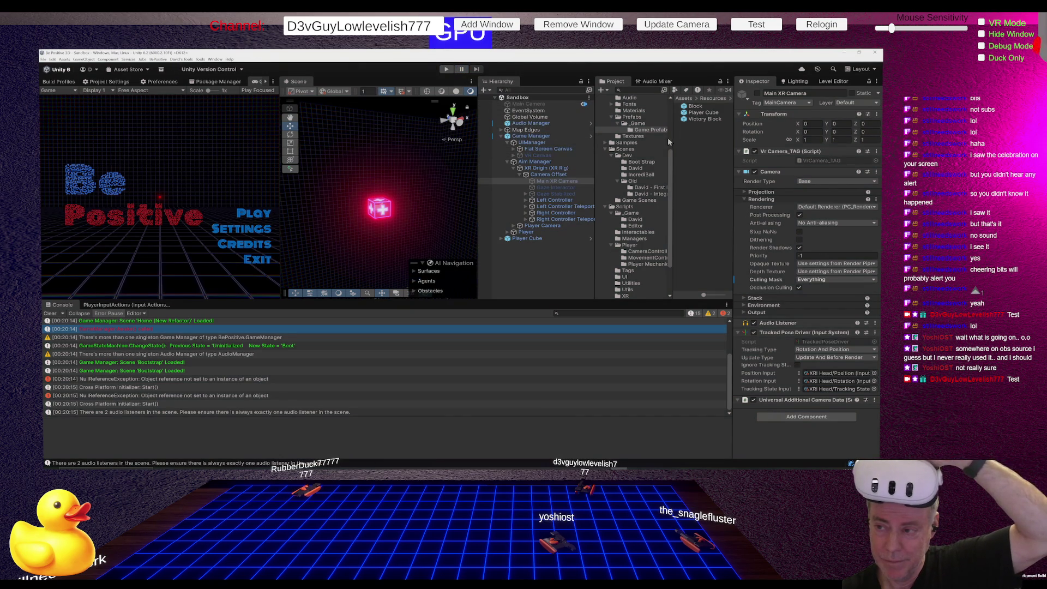
pyautogui.click(640, 168)
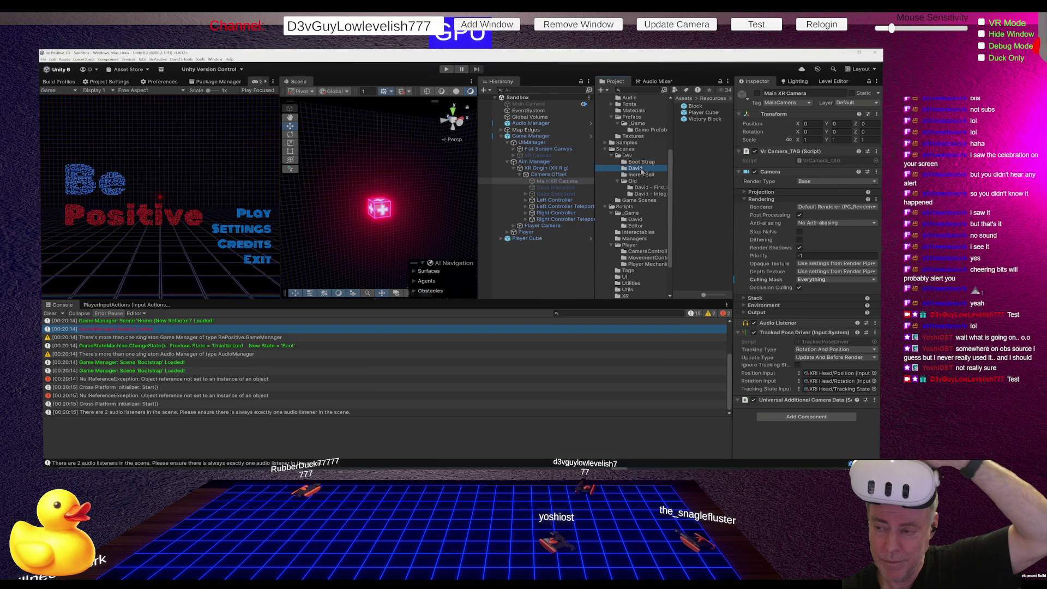
pyautogui.doubleClick(697, 106)
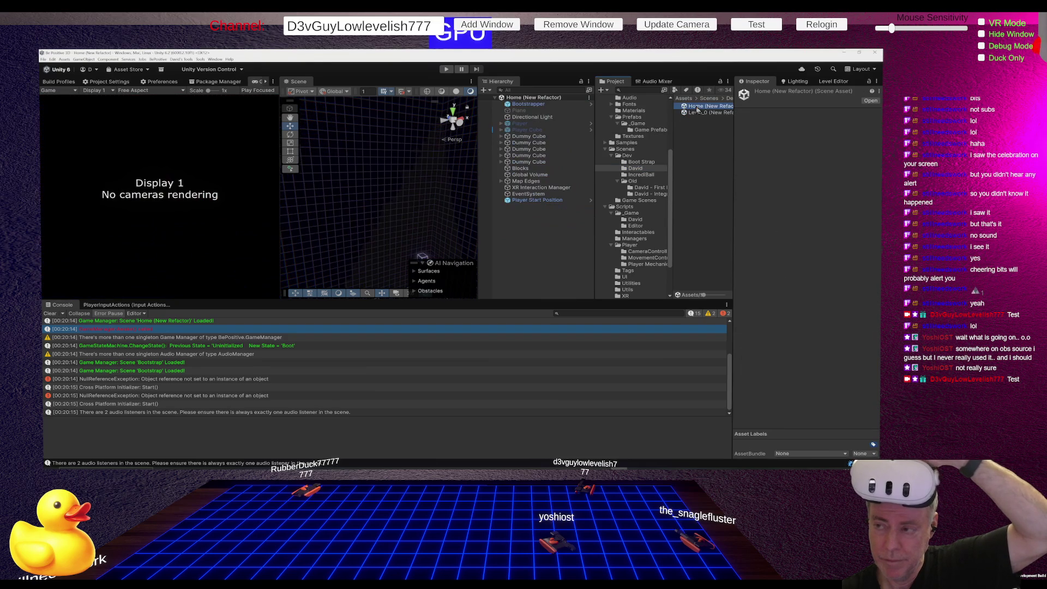
pyautogui.click(446, 69)
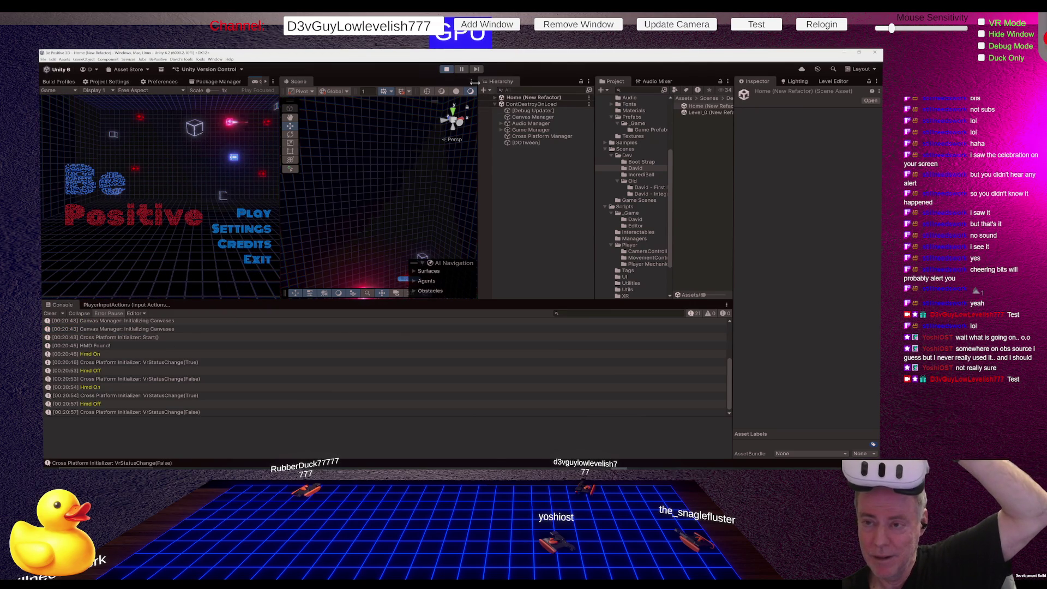
pyautogui.click(495, 99)
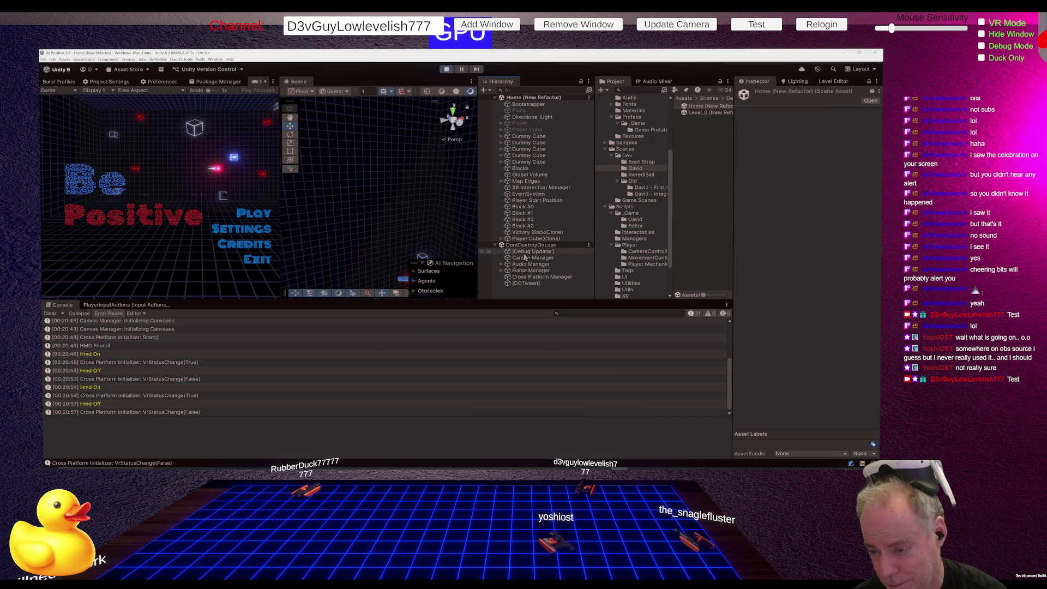
# Expand Game Manager > Player > XR Origin > Camera Offset and select the running Main XR Camera.
pyautogui.click(501, 271)
pyautogui.scroll(-1, 524, 273)
pyautogui.click(508, 277)
pyautogui.click(520, 277)
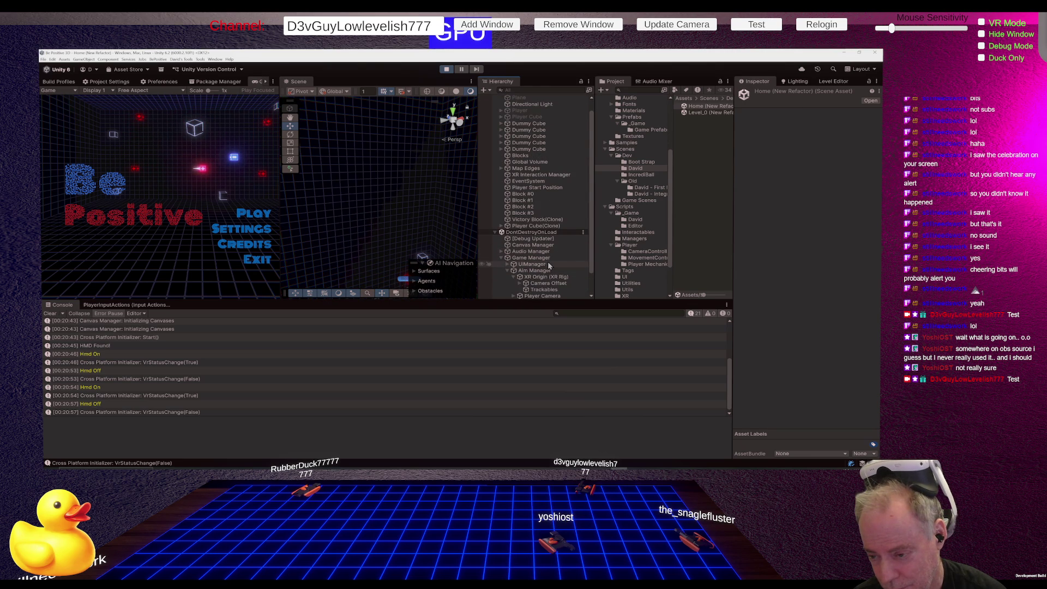
pyautogui.click(520, 283)
pyautogui.scroll(-4, 556, 243)
pyautogui.click(554, 220)
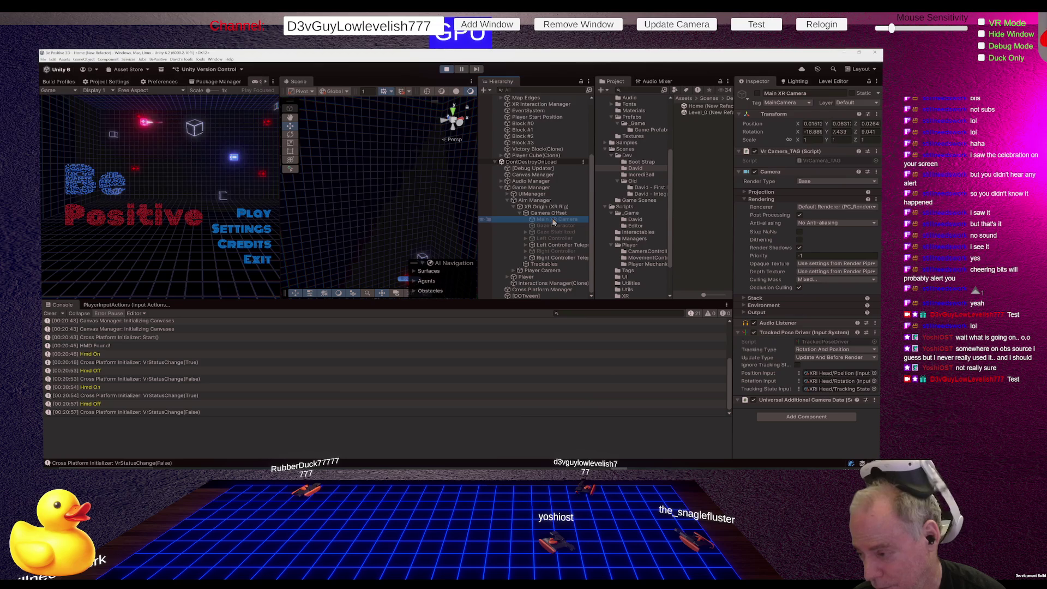
# Set the Main XR Camera's Culling Mask to Everything, then stop Play mode.
pyautogui.click(831, 279)
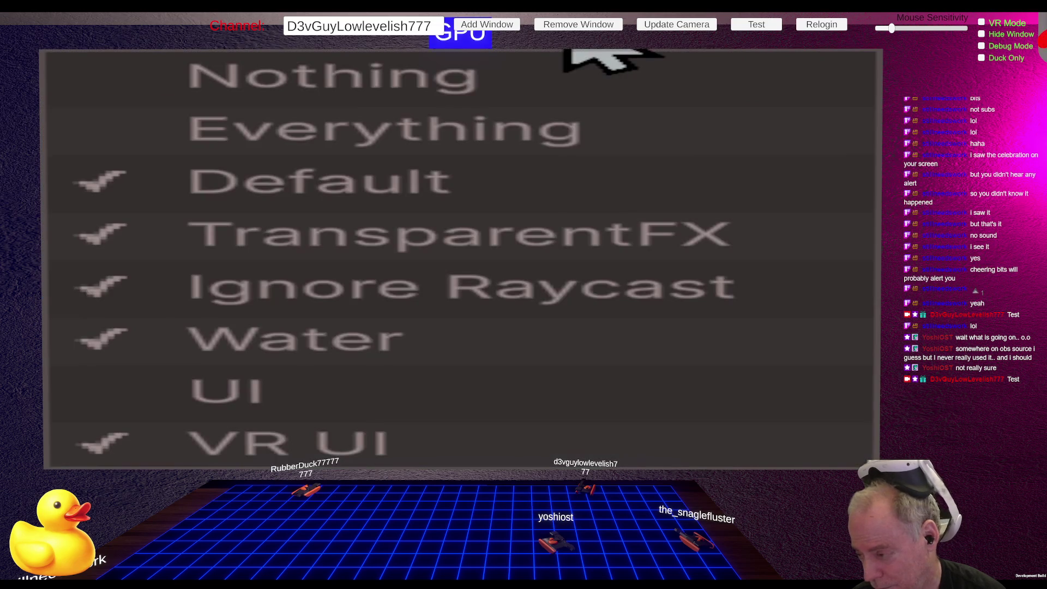
pyautogui.click(460, 133)
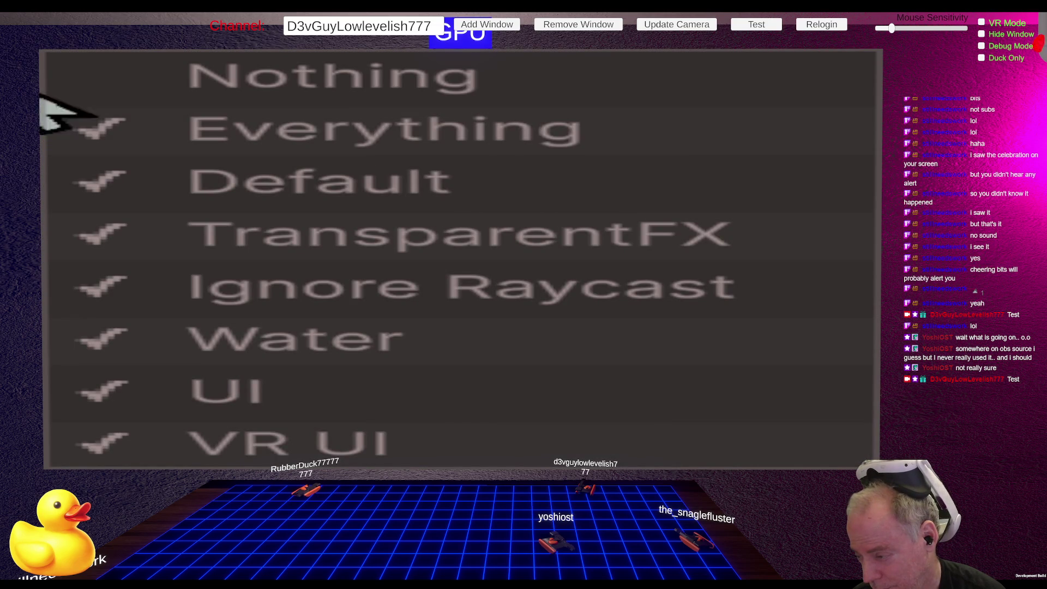
pyautogui.click(782, 283)
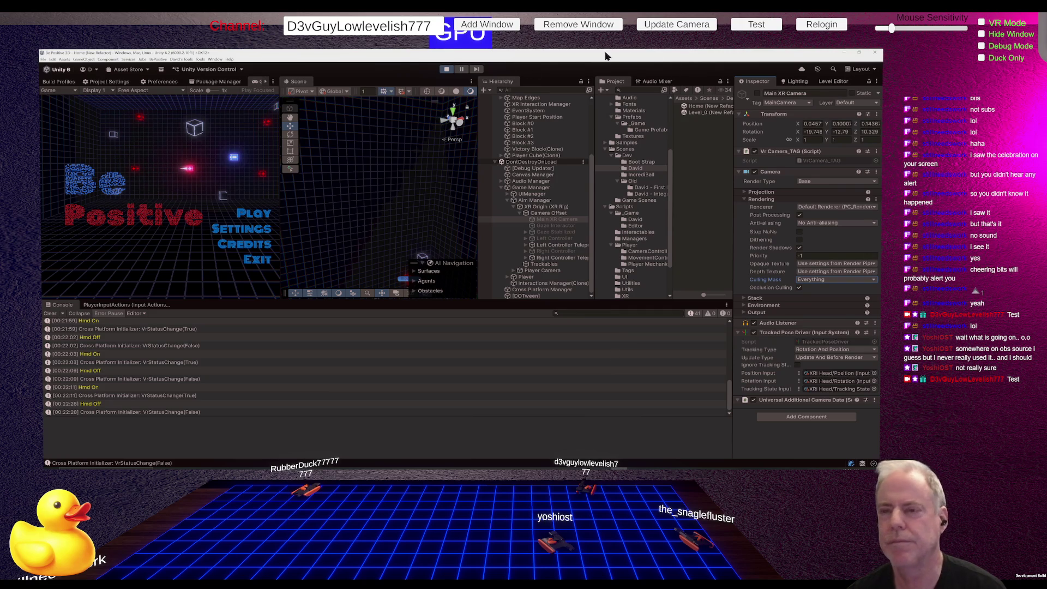
pyautogui.click(445, 70)
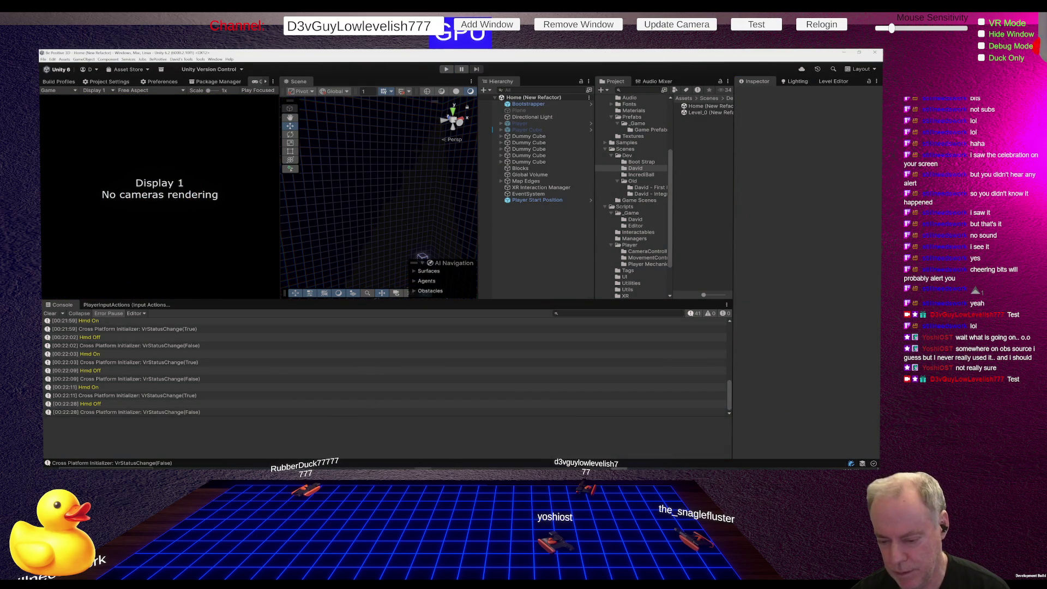
pyautogui.moveTo(422, 467)
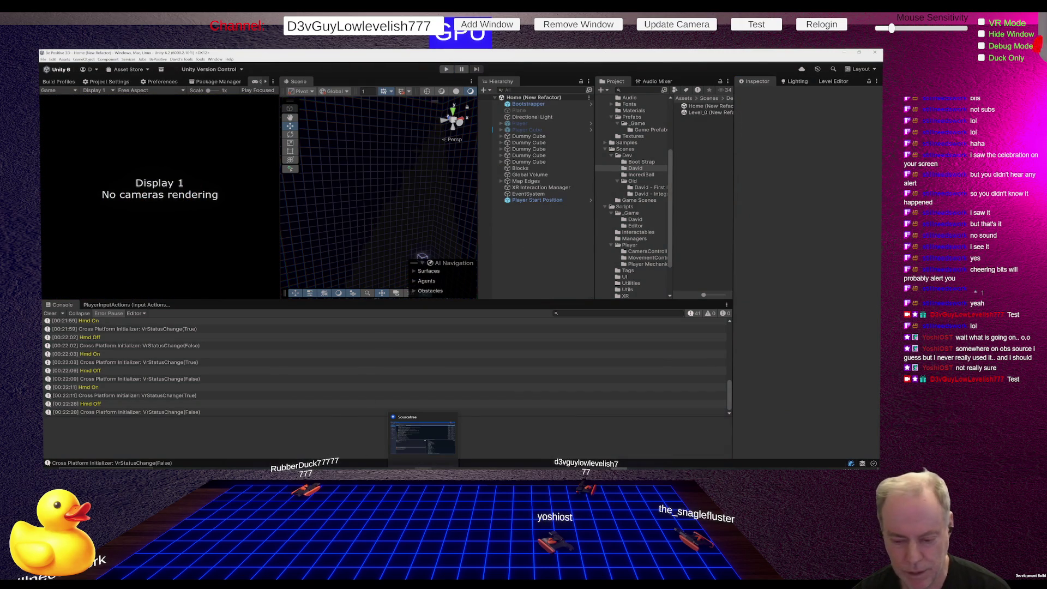
# In Sourcetree's File Status view, stage all six changed files.
pyautogui.click(423, 436)
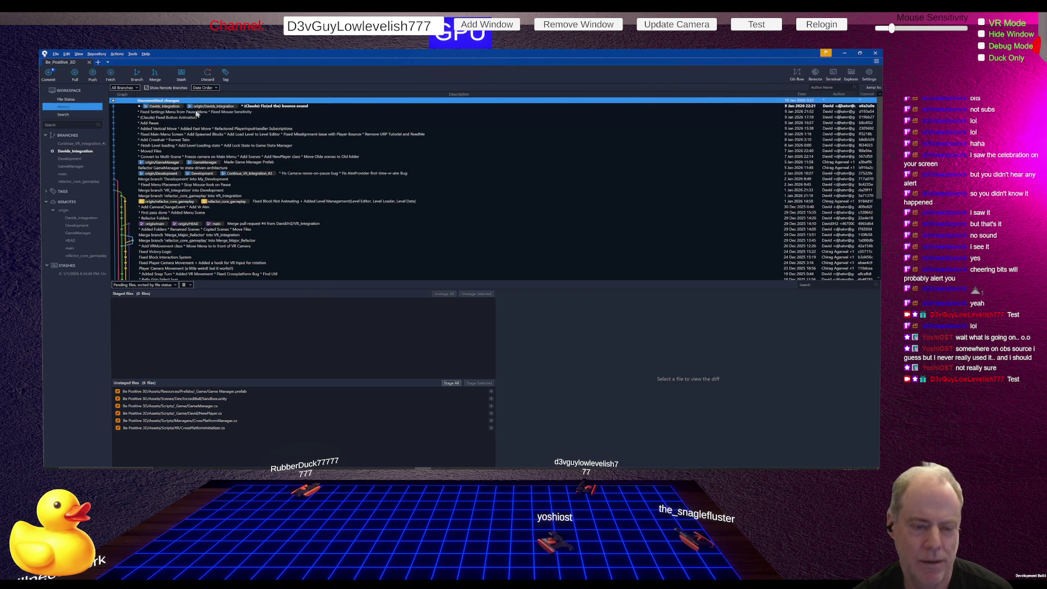
pyautogui.click(66, 100)
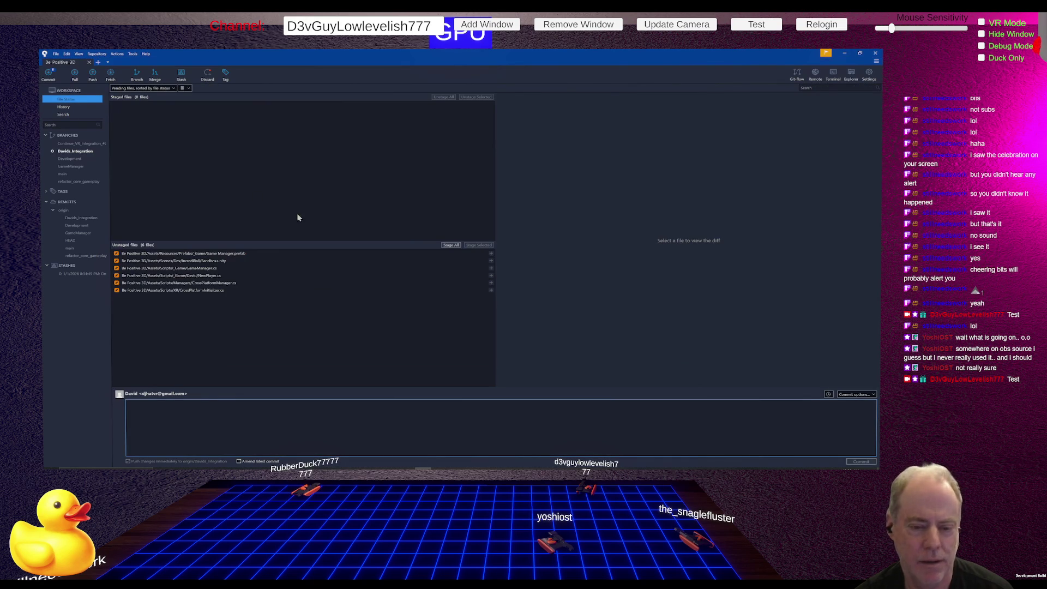
pyautogui.click(453, 245)
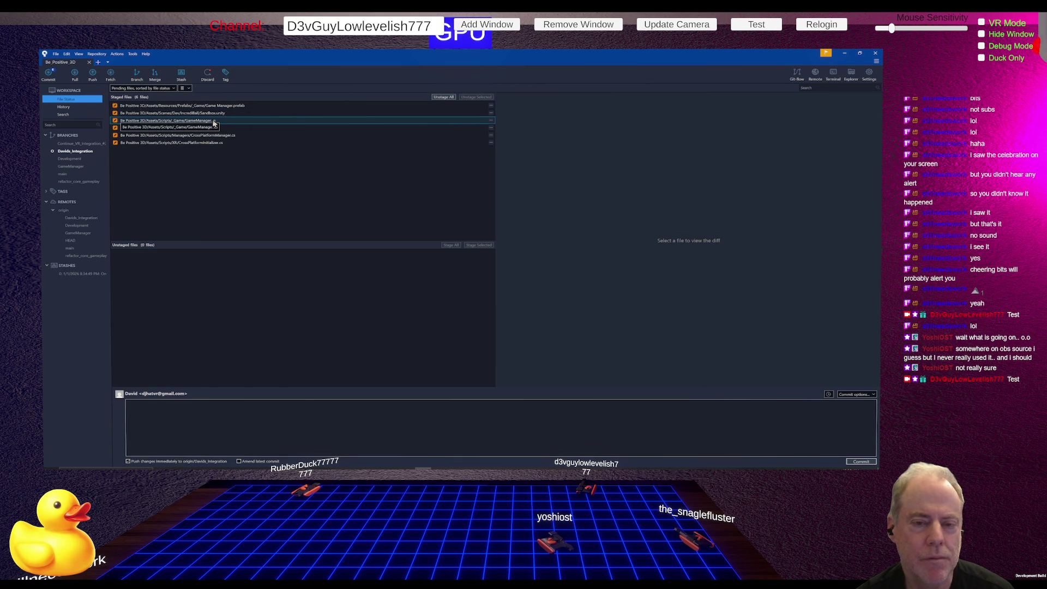
# Review the Sandbox.unity diff, dismissing its file actions menu without discarding changes.
pyautogui.click(224, 112)
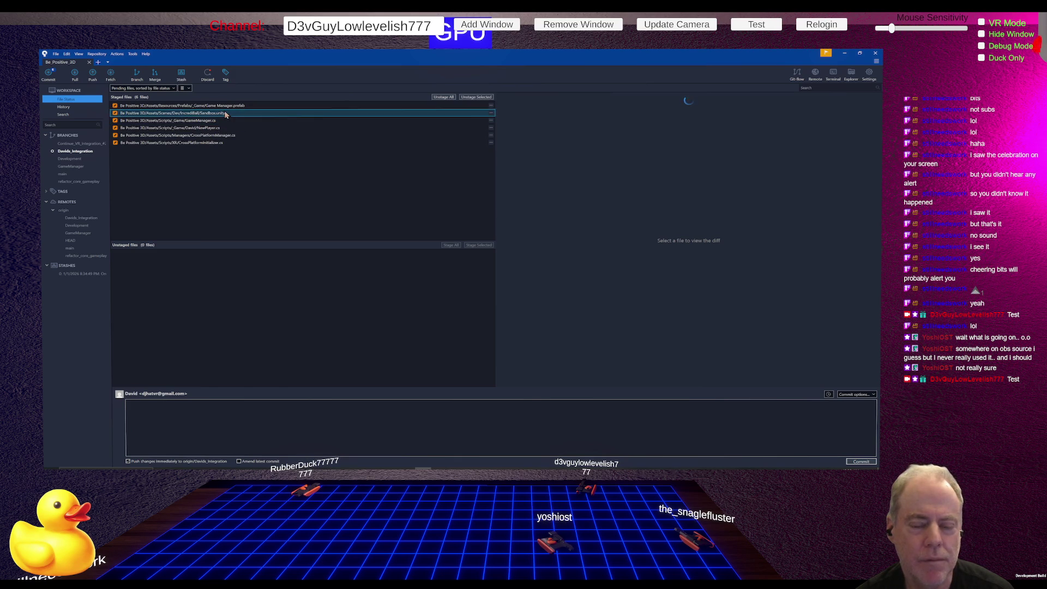
pyautogui.rightClick(226, 112)
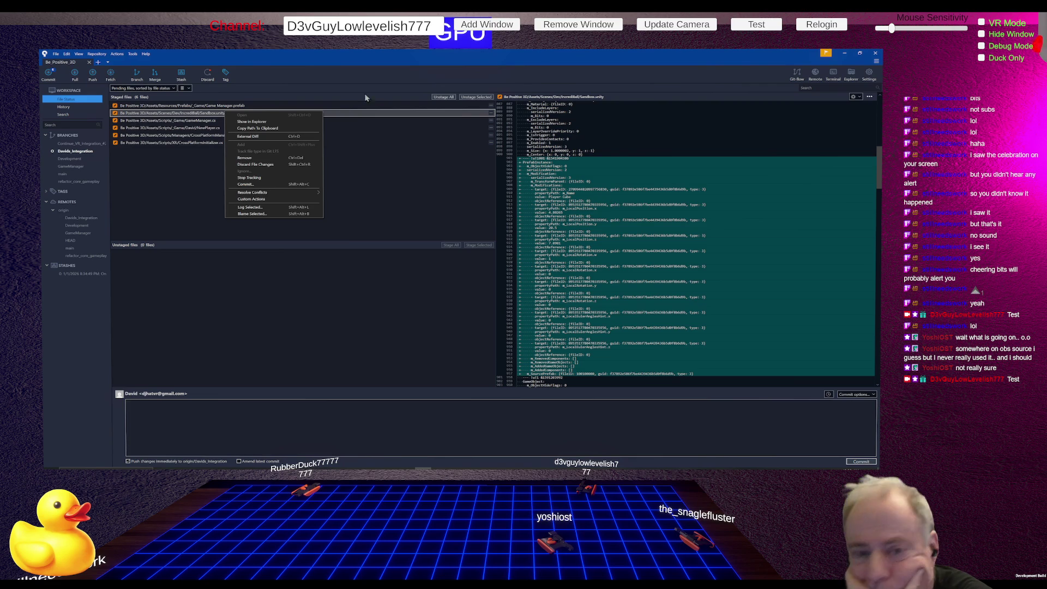
pyautogui.click(415, 159)
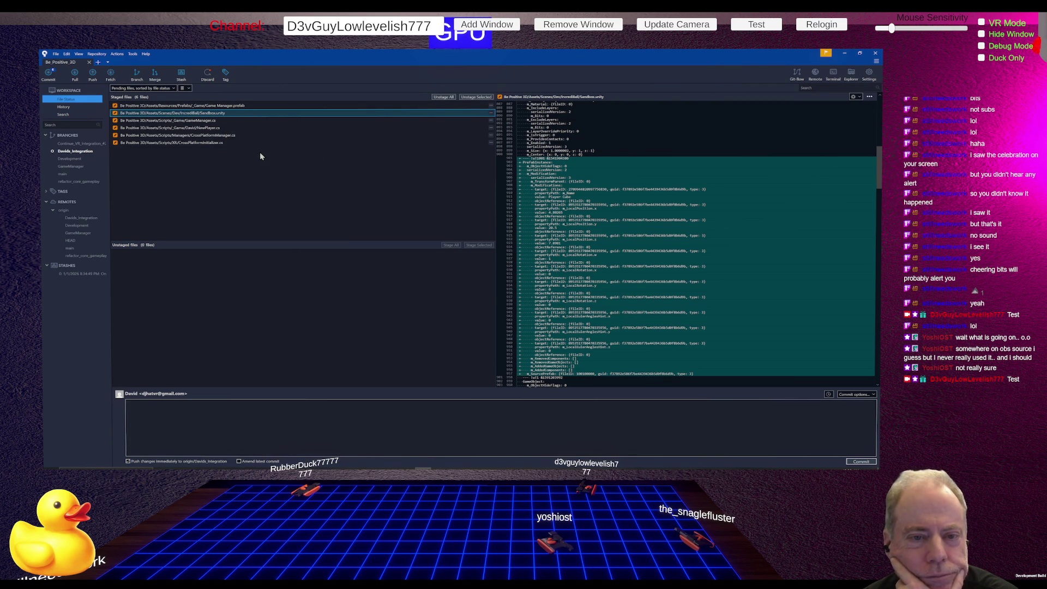
pyautogui.rightClick(226, 114)
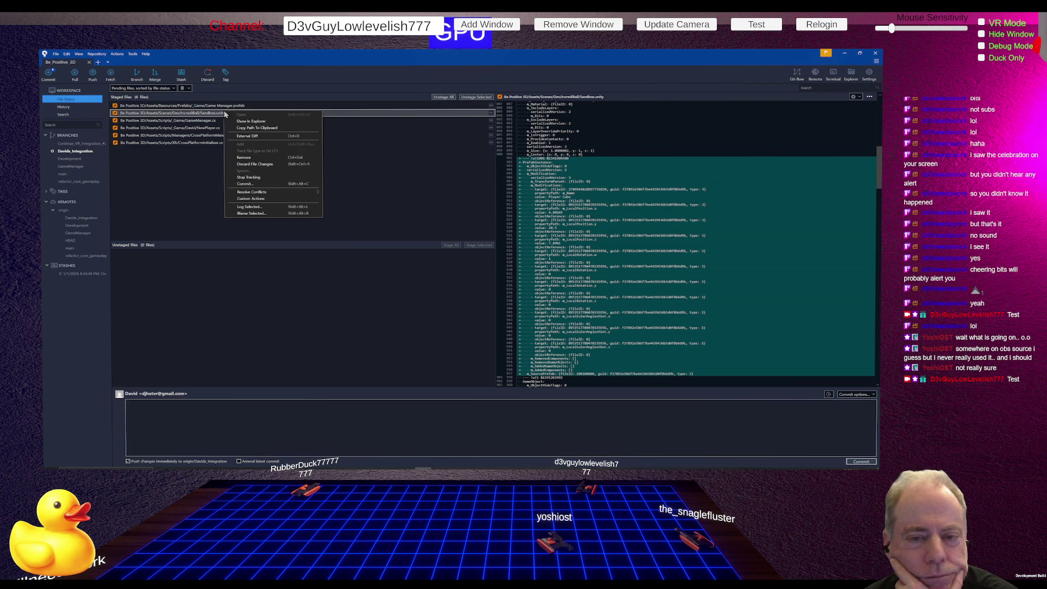
pyautogui.click(267, 165)
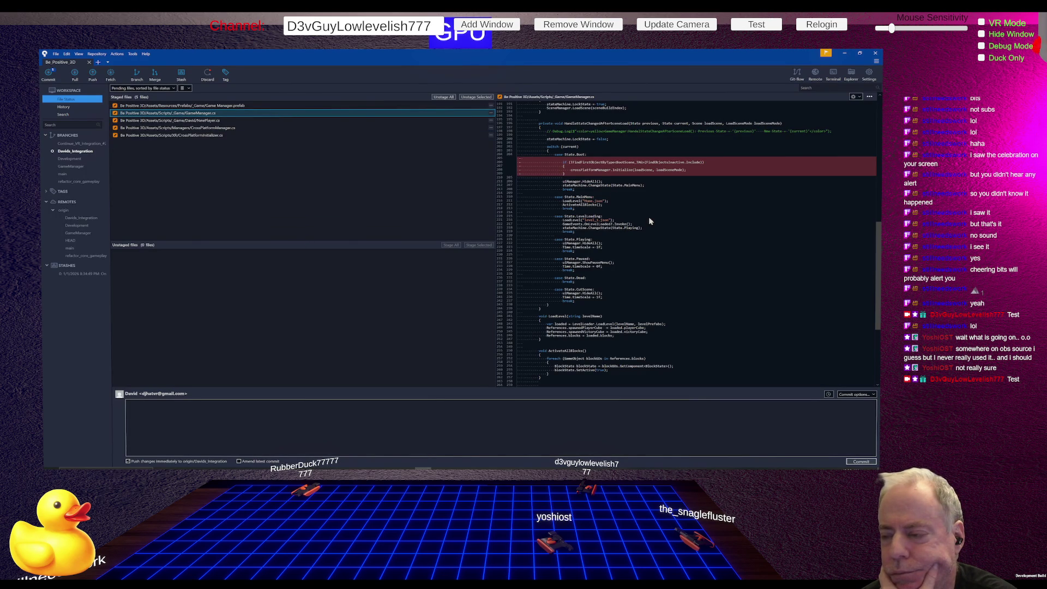
pyautogui.scroll(-10, 650, 220)
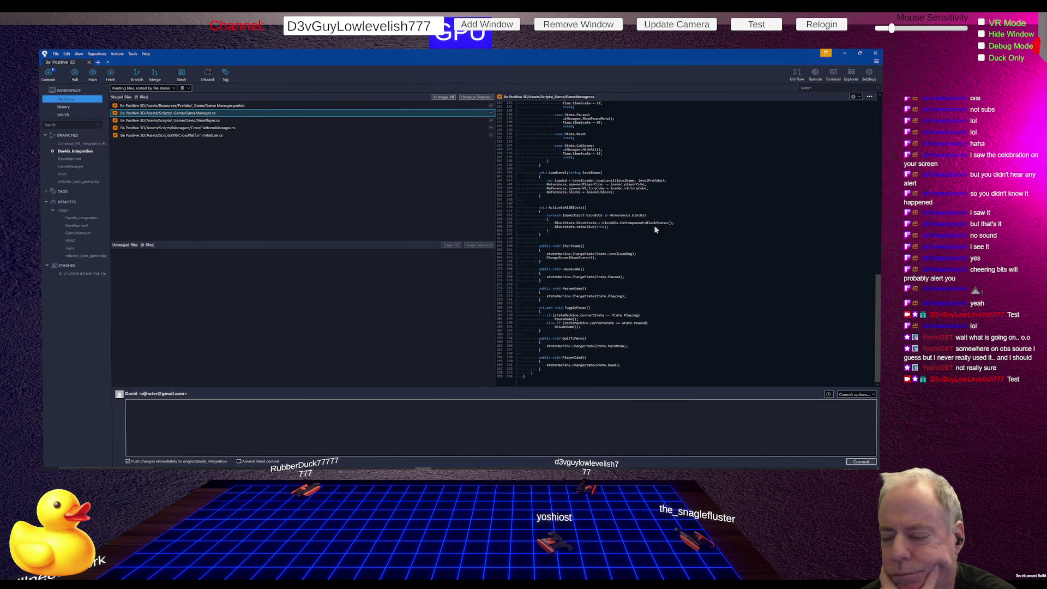
# Commit the five staged VR fix files in Sourcetree with the message 'Get VR Working'.
pyautogui.click(336, 402)
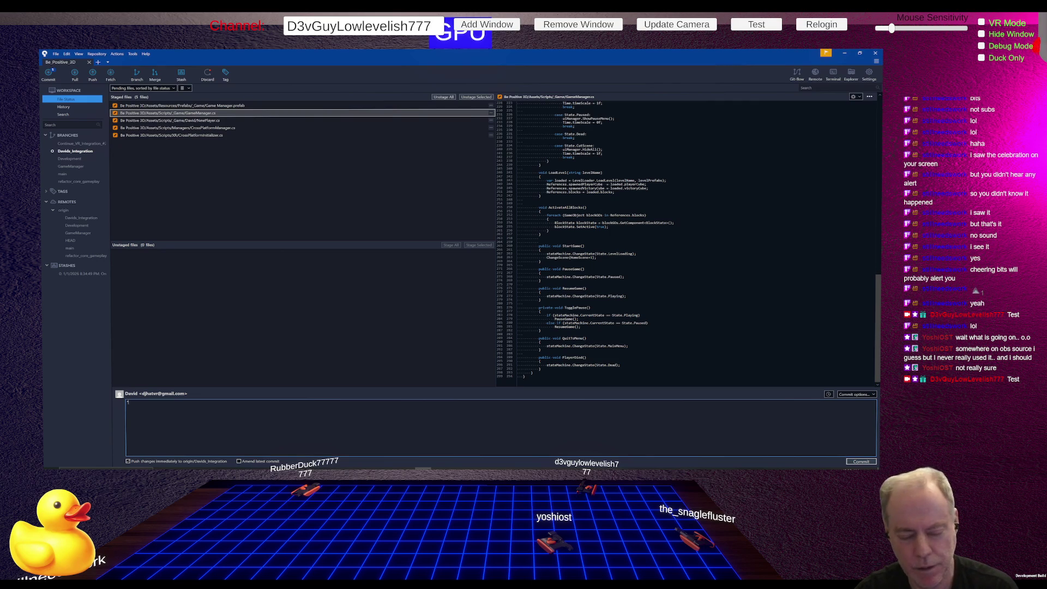
pyautogui.write('Get VR Working')
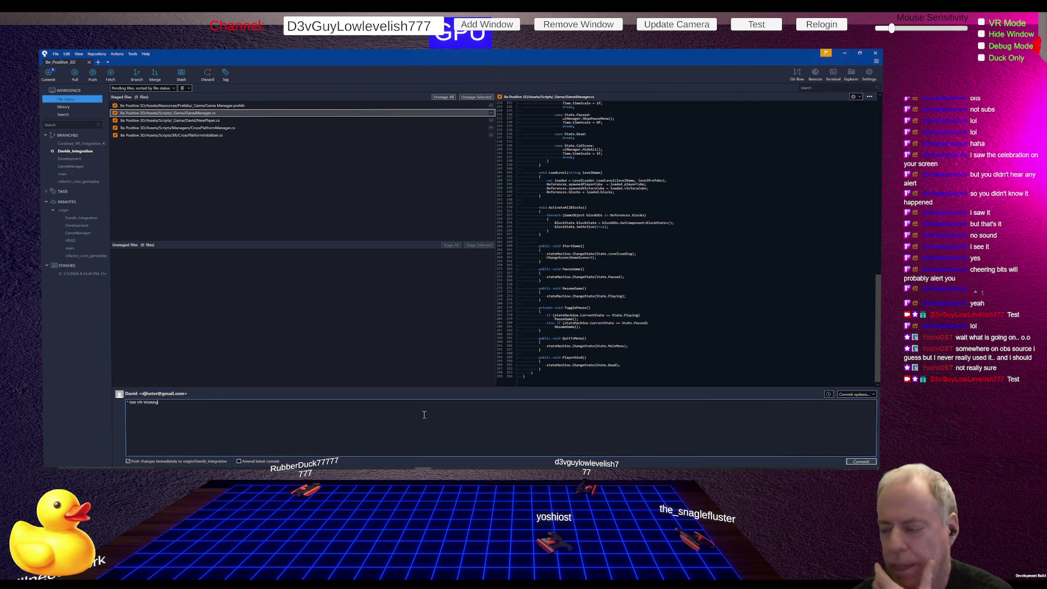
pyautogui.click(858, 463)
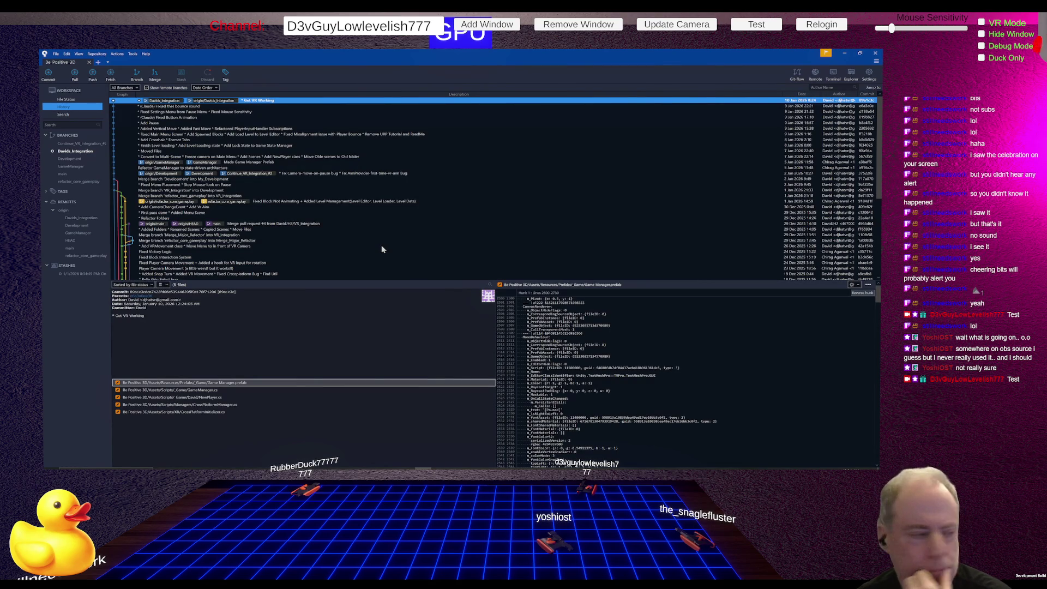
# Return to Unity, enter Play mode to show the Be Positive main menu, and widen the Game view.
pyautogui.hotkey('alt', 'Tab')
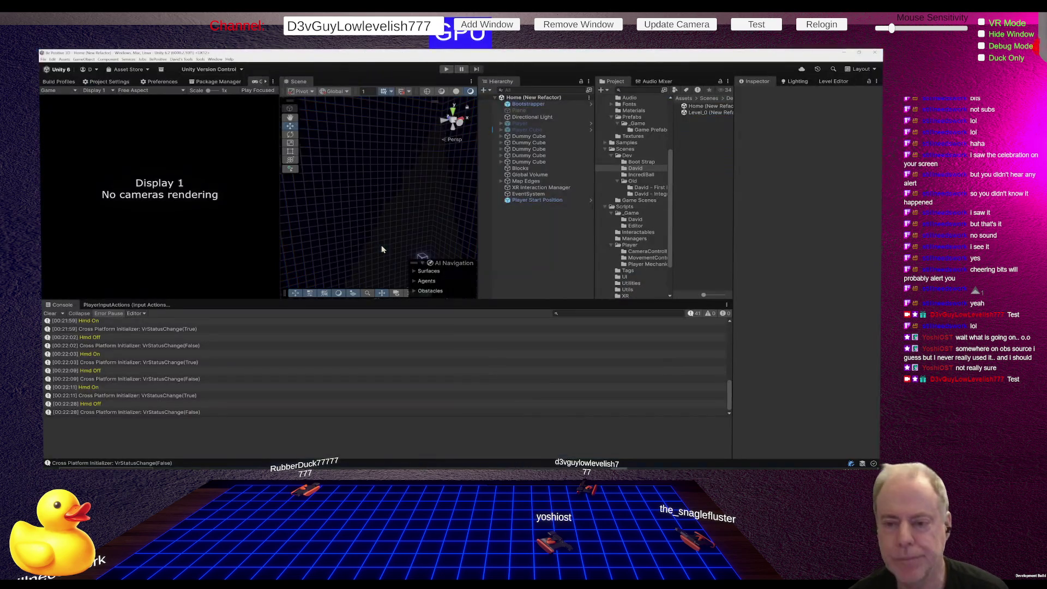
pyautogui.click(444, 70)
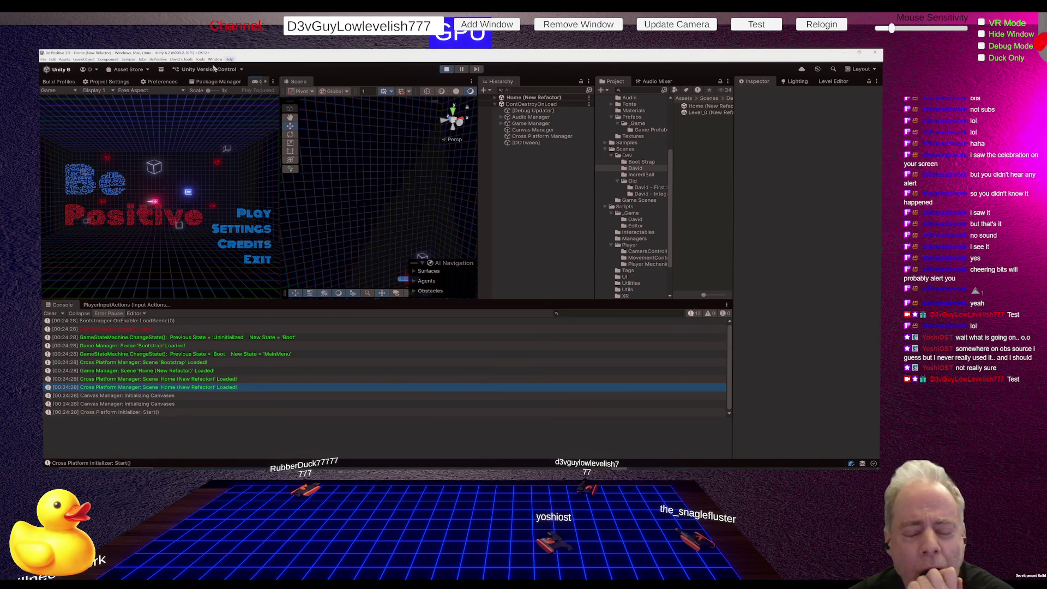
pyautogui.moveTo(279, 199); pyautogui.dragTo(377, 240)
# Select and frame the Main Menu object, then inspect the Flat Screen Canvas settings.
pyautogui.click(407, 251)
pyautogui.press('f')
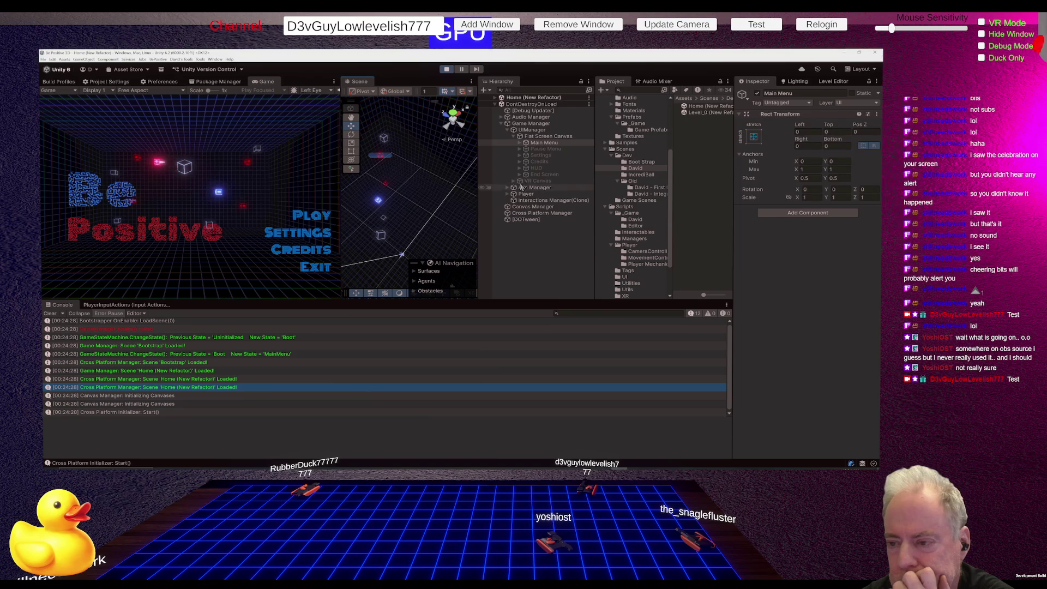
pyautogui.click(548, 137)
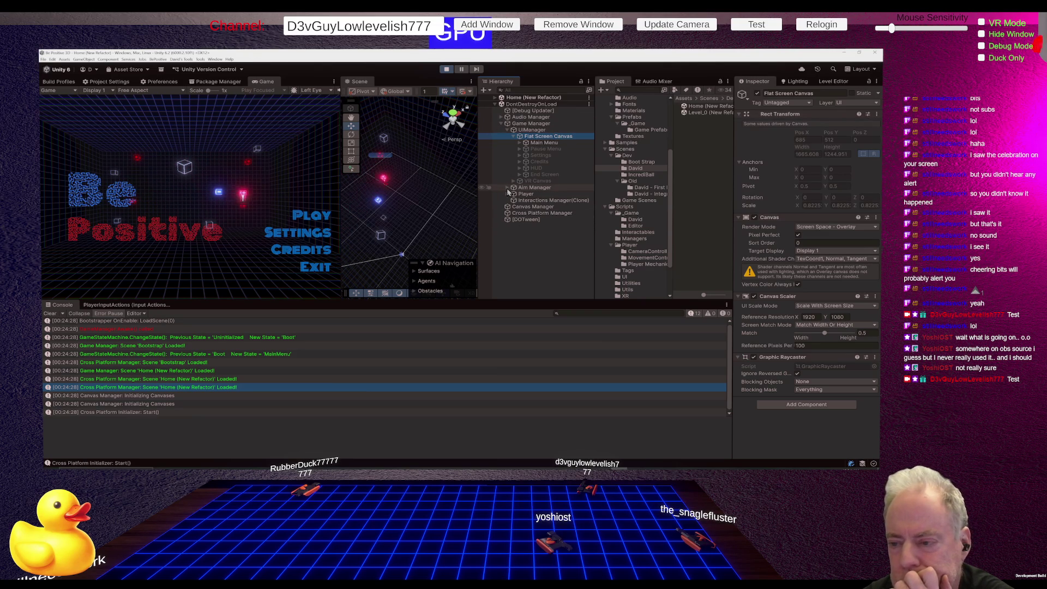
# Under Aim Manager, open the Player Camera's Projection settings and narrow its field of view.
pyautogui.click(507, 188)
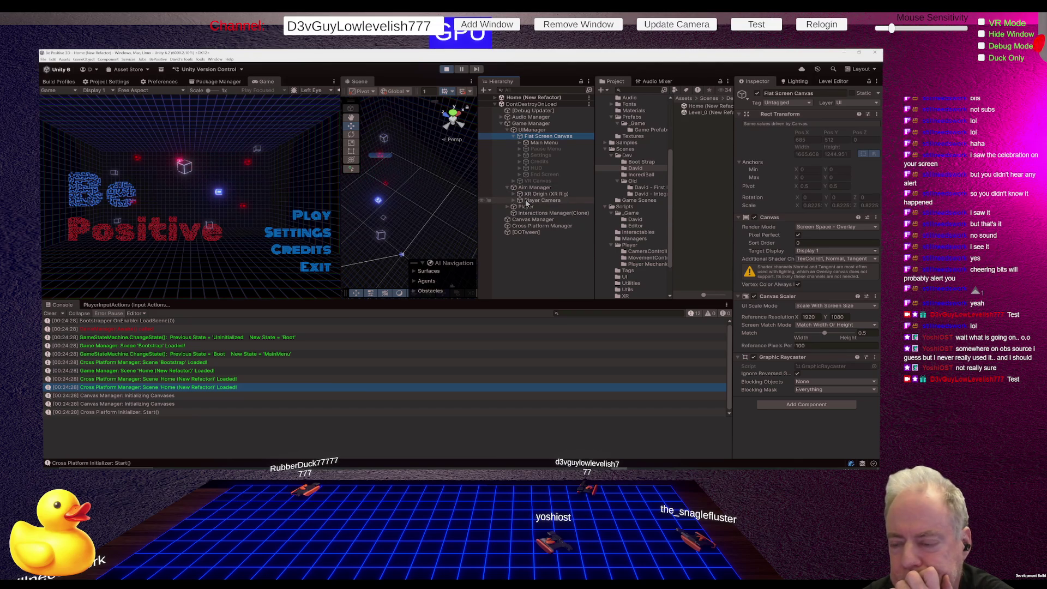
pyautogui.click(527, 202)
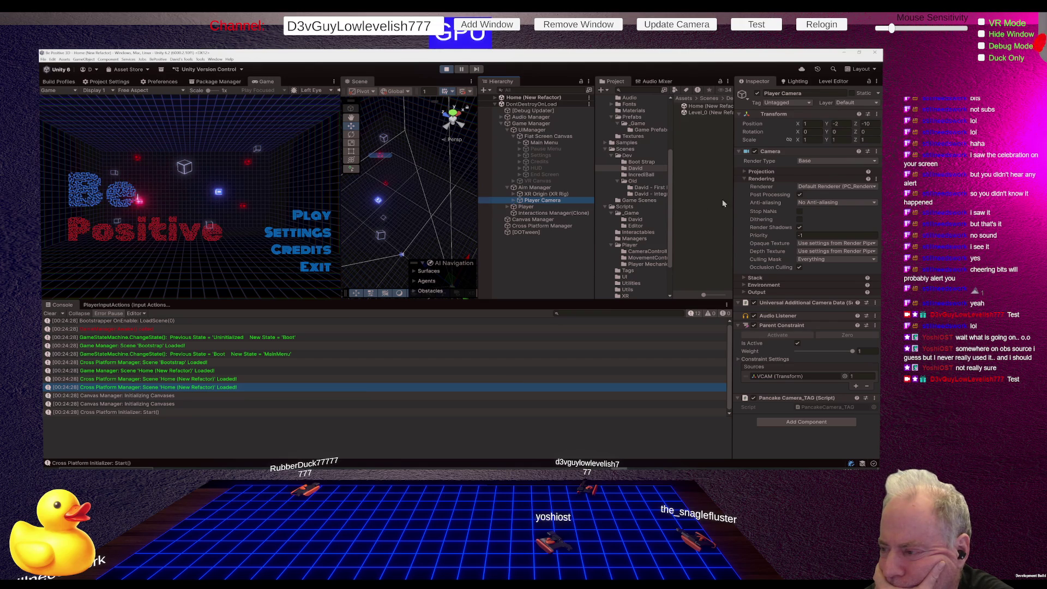
pyautogui.click(745, 172)
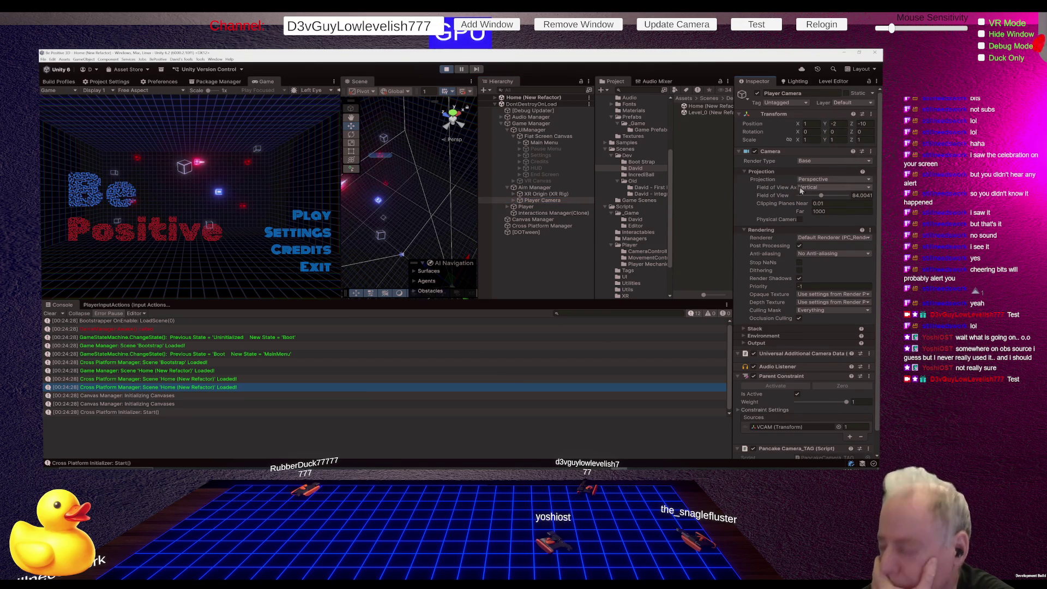
pyautogui.moveTo(822, 200); pyautogui.dragTo(822, 197)
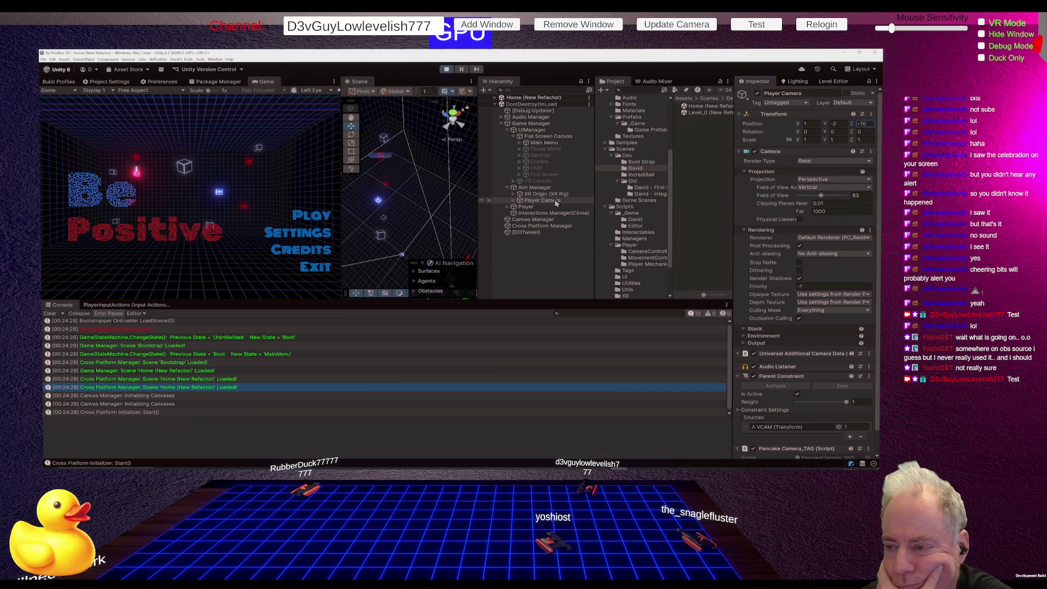
pyautogui.click(536, 208)
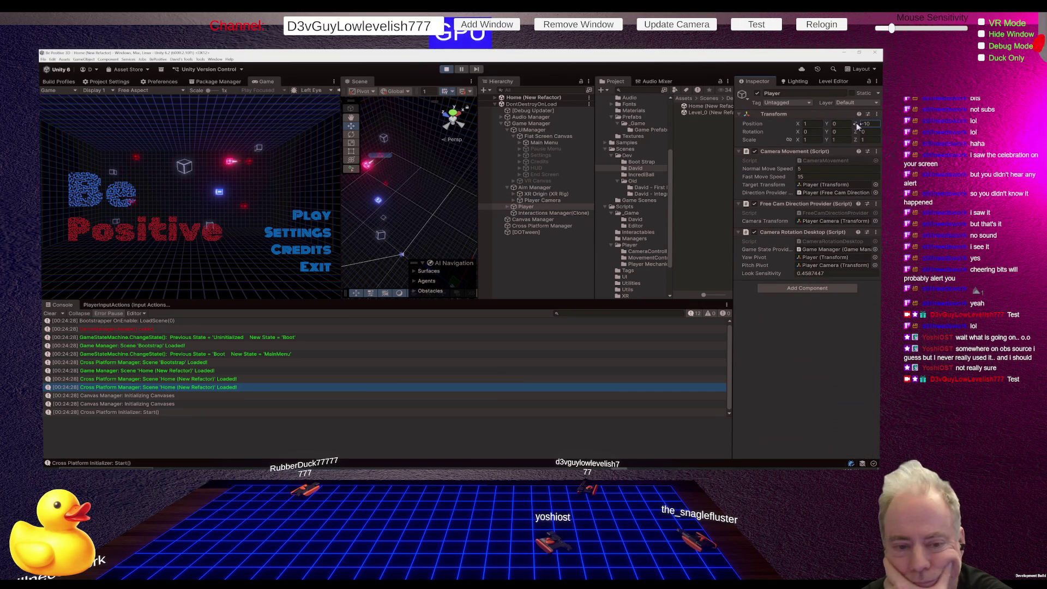
# Try different Player Z positions by scrubbing the field, including a value of -10.32.
pyautogui.moveTo(860, 126); pyautogui.dragTo(46, 123)
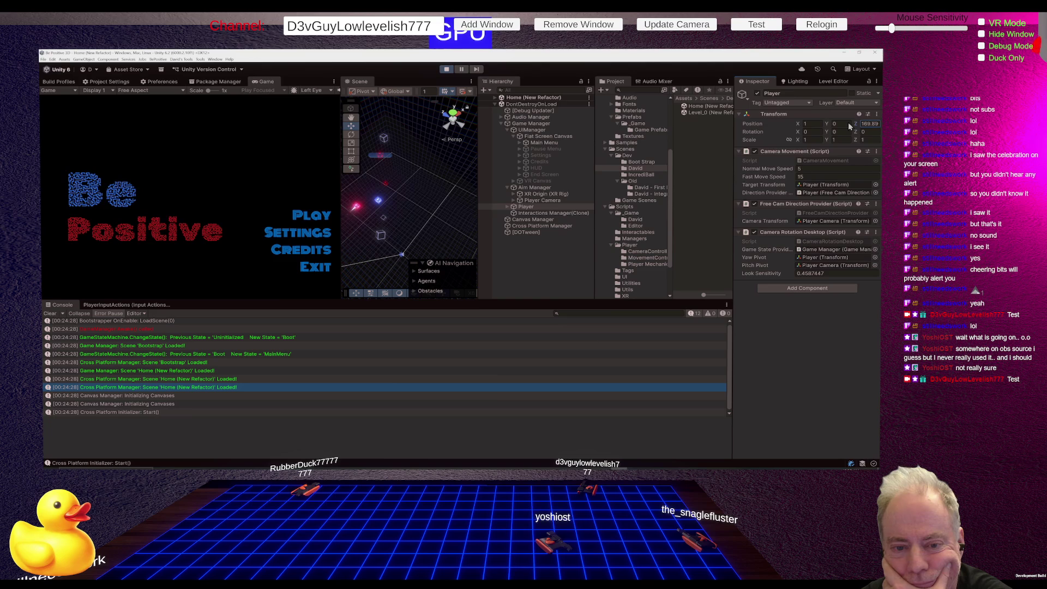
pyautogui.moveTo(849, 123); pyautogui.dragTo(817, 131)
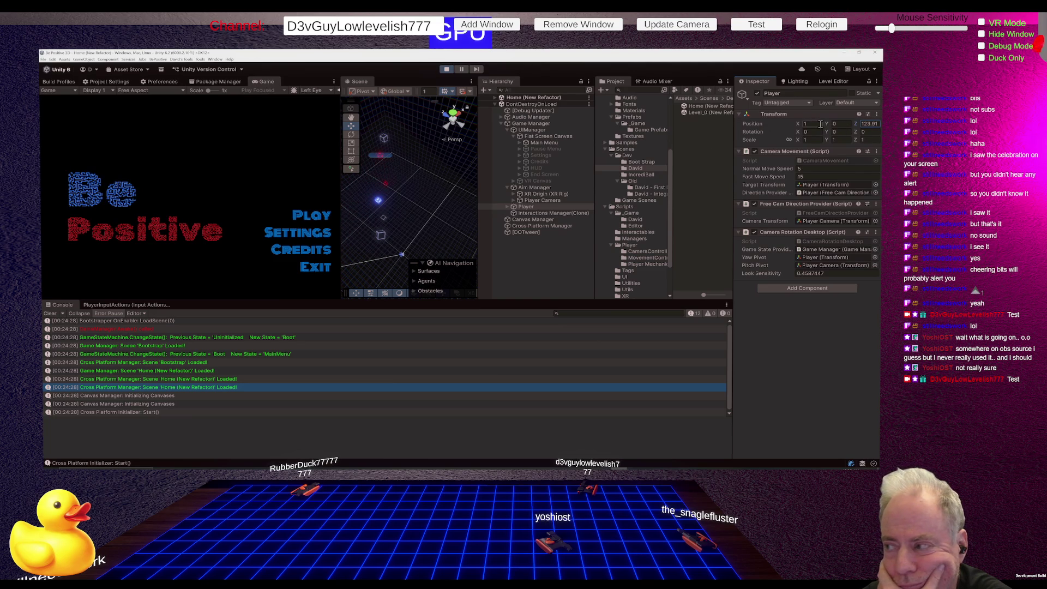
pyautogui.write('-10.32')
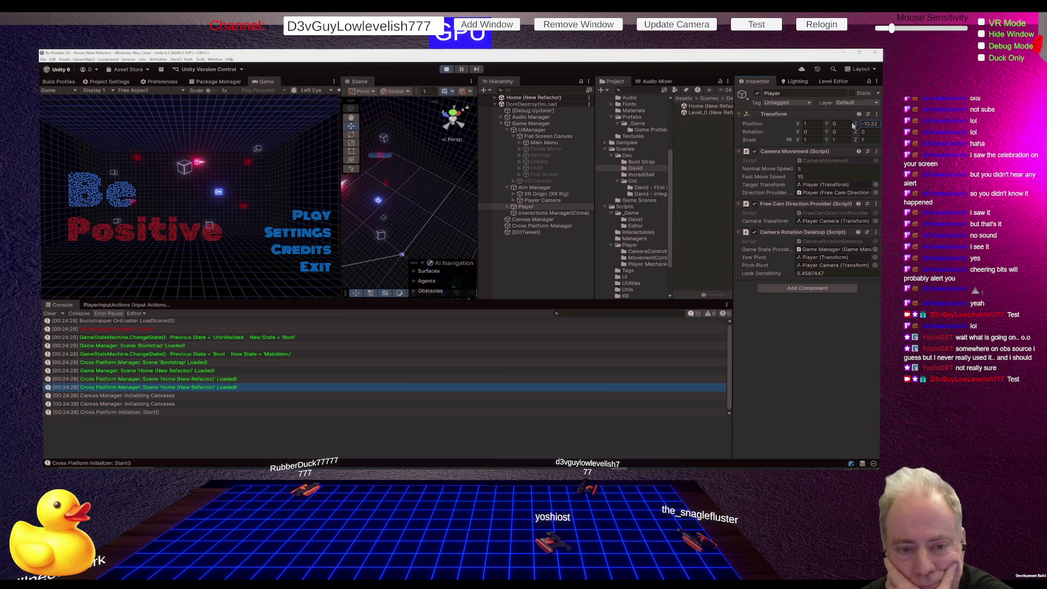
pyautogui.moveTo(852, 123)
pyautogui.mouseDown()
pyautogui.moveTo(881, 126)
pyautogui.moveTo(44, 123)
pyautogui.moveTo(57, 123)
pyautogui.mouseUp()
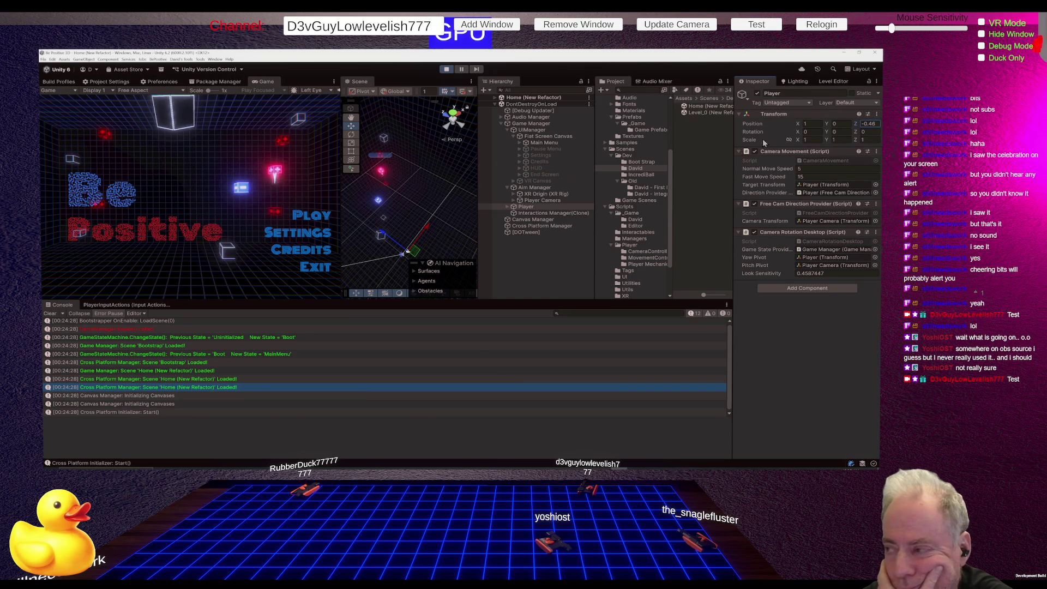
# Try Player Y and Z values around 1.1, then lower Y to about 1.
pyautogui.click(832, 124)
pyautogui.write('1.14')
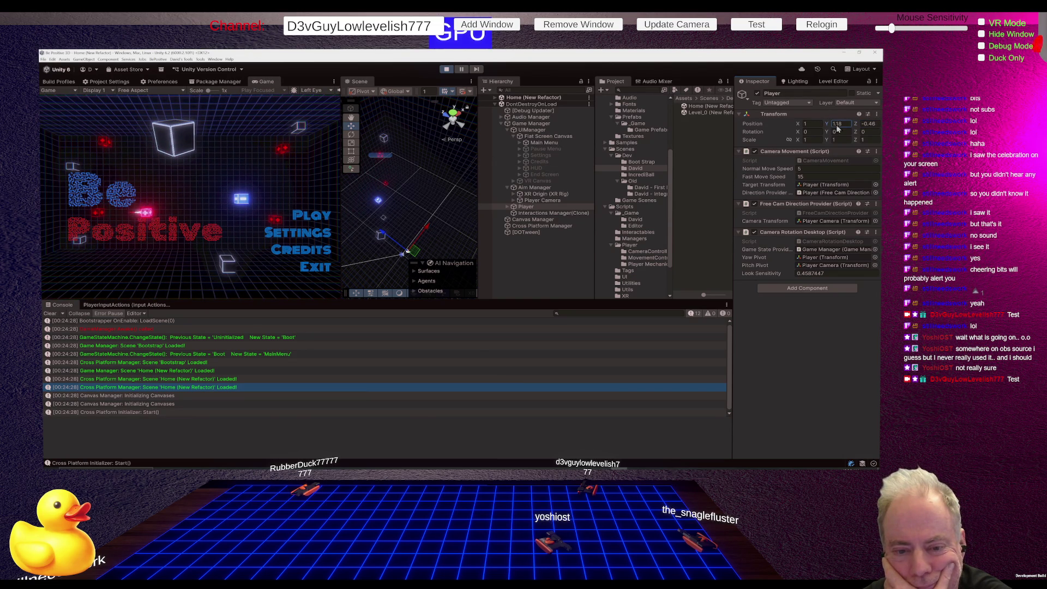
pyautogui.write('2.12')
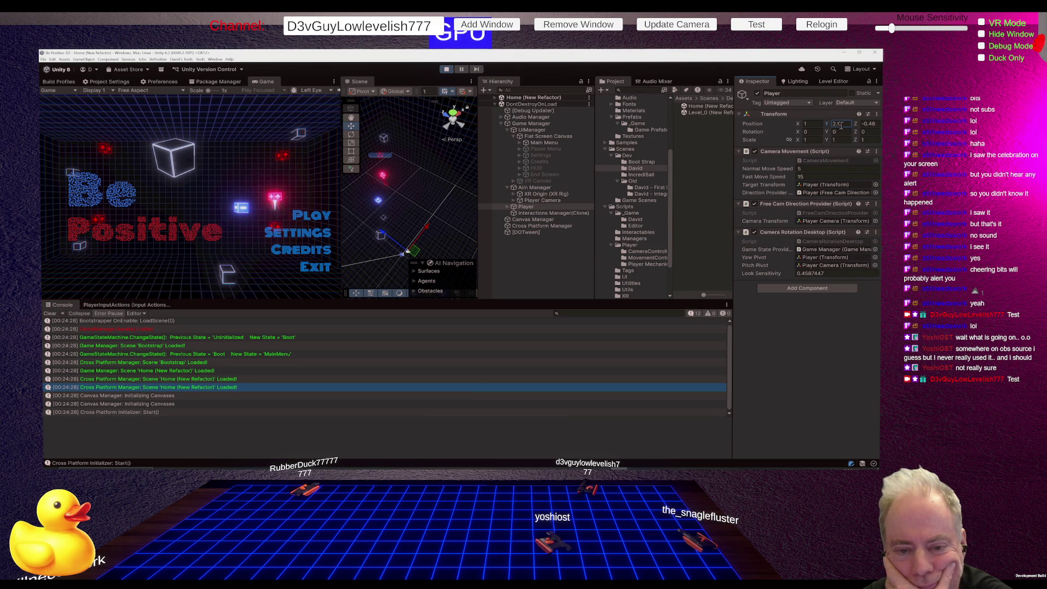
pyautogui.click(865, 126)
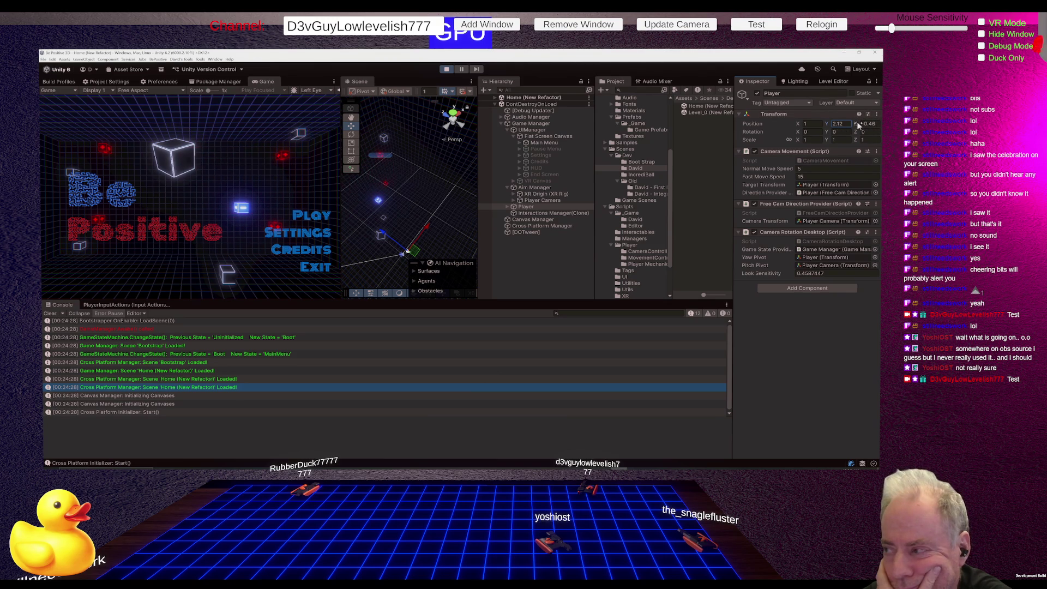
pyautogui.write('1.07')
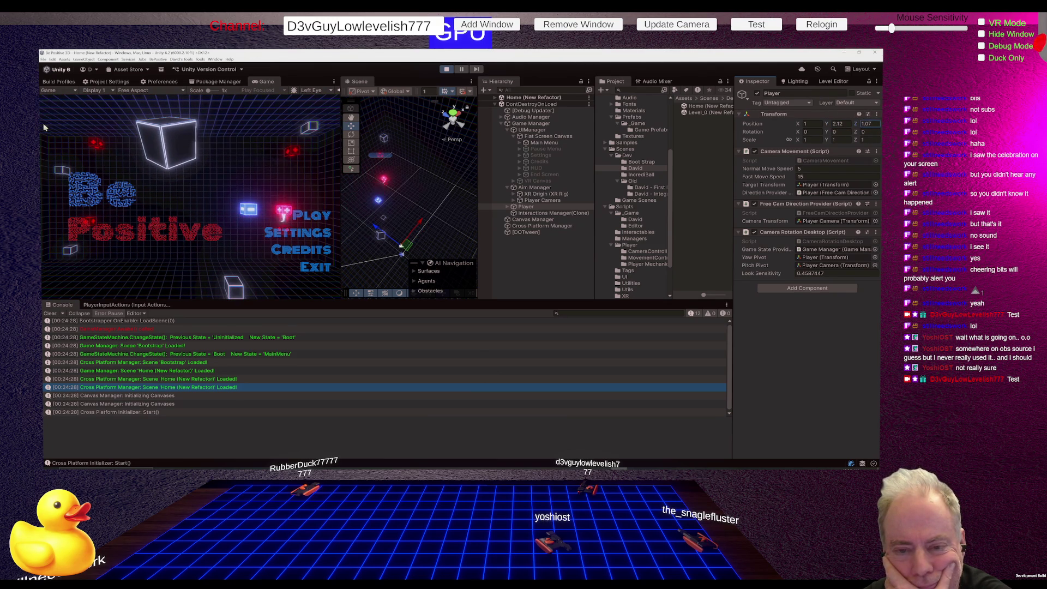
pyautogui.write('w')
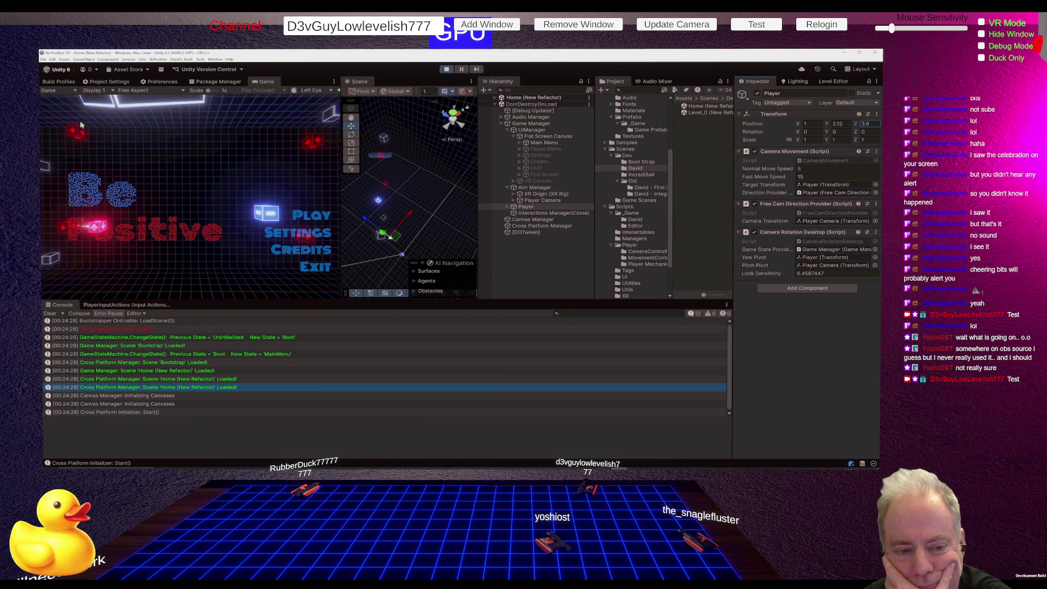
pyautogui.write('ws')
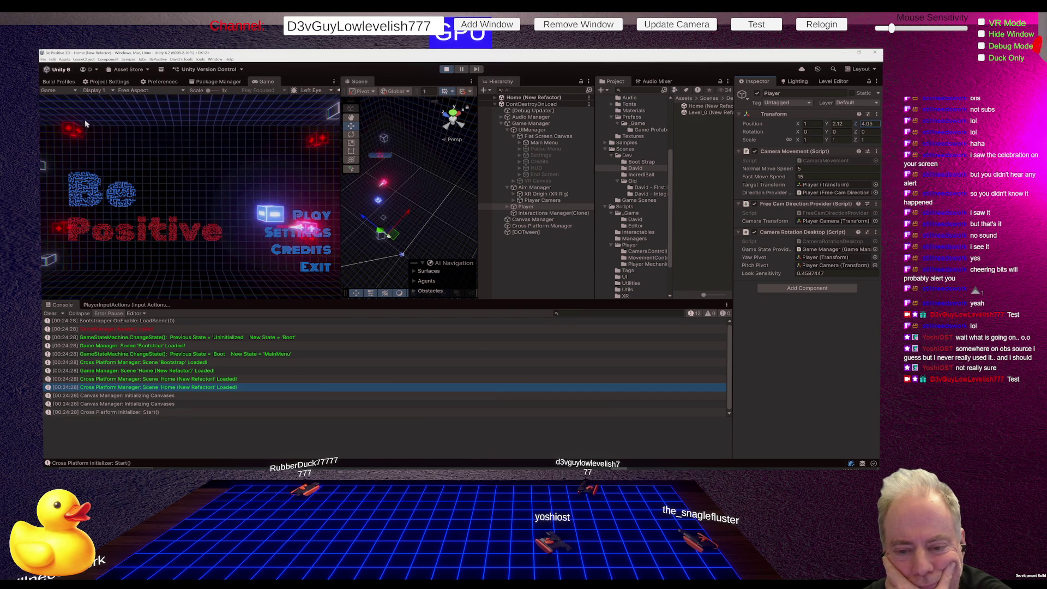
pyautogui.write('s')
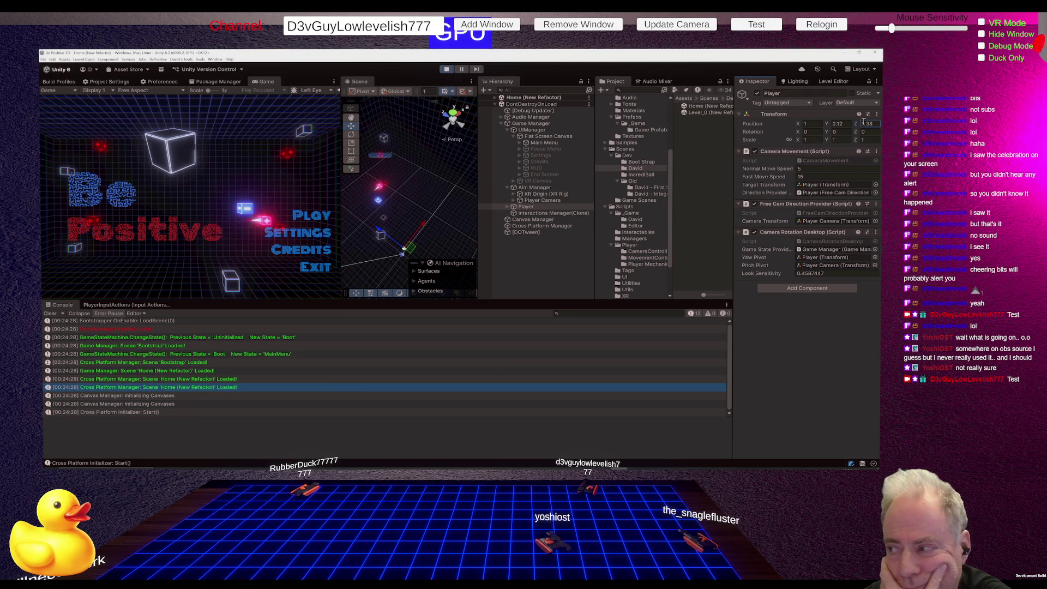
pyautogui.moveTo(832, 126)
pyautogui.mouseDown()
pyautogui.moveTo(817, 130)
pyautogui.moveTo(831, 136)
pyautogui.mouseUp()
# Set the Player's position to X 0, Y 1, Z 0 and stop the game.
pyautogui.click(847, 124)
pyautogui.write('1')
pyautogui.click(874, 124)
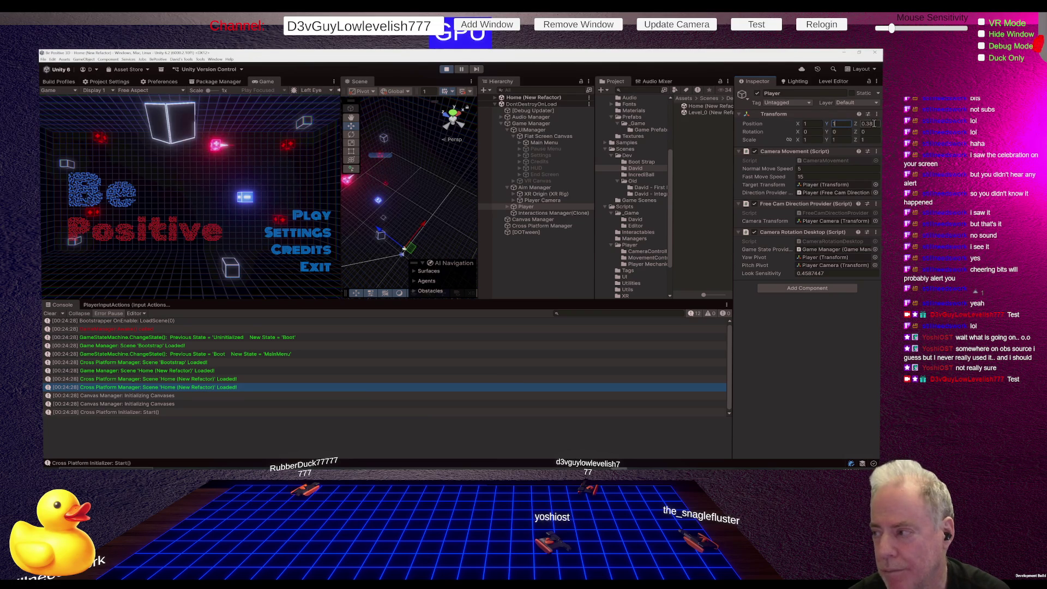
pyautogui.write('0')
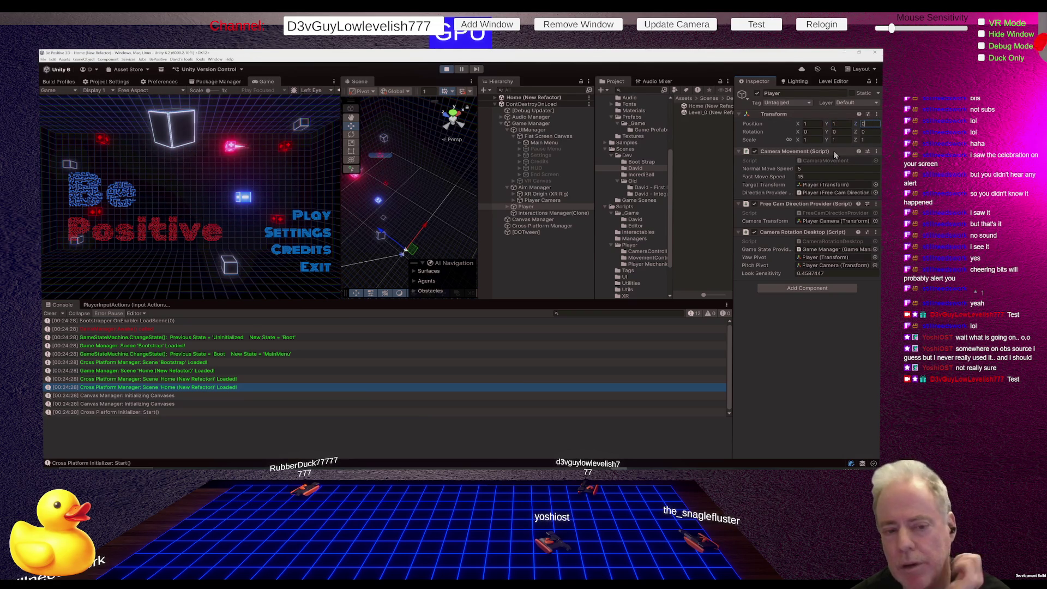
pyautogui.click(810, 124)
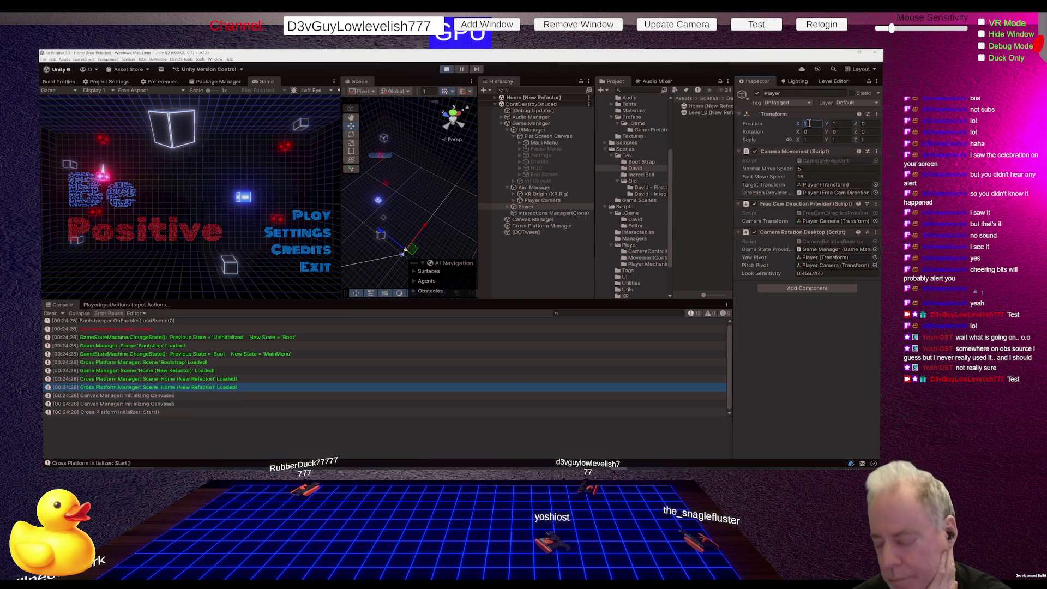
pyautogui.write('0')
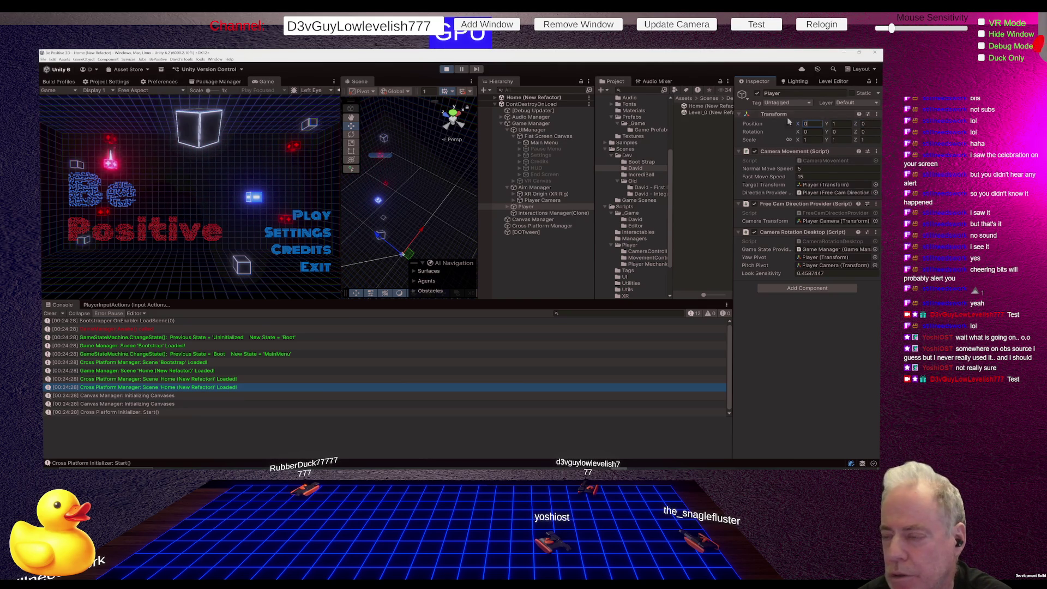
pyautogui.click(446, 69)
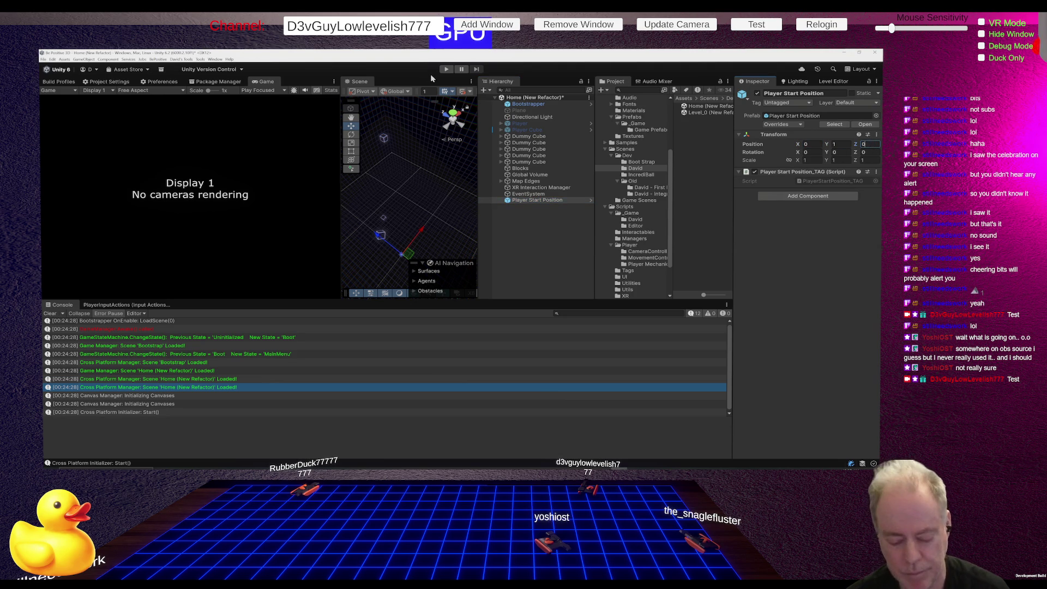
# Restart Play mode with the Player starting at position 0, 1, 0.
pyautogui.click(446, 69)
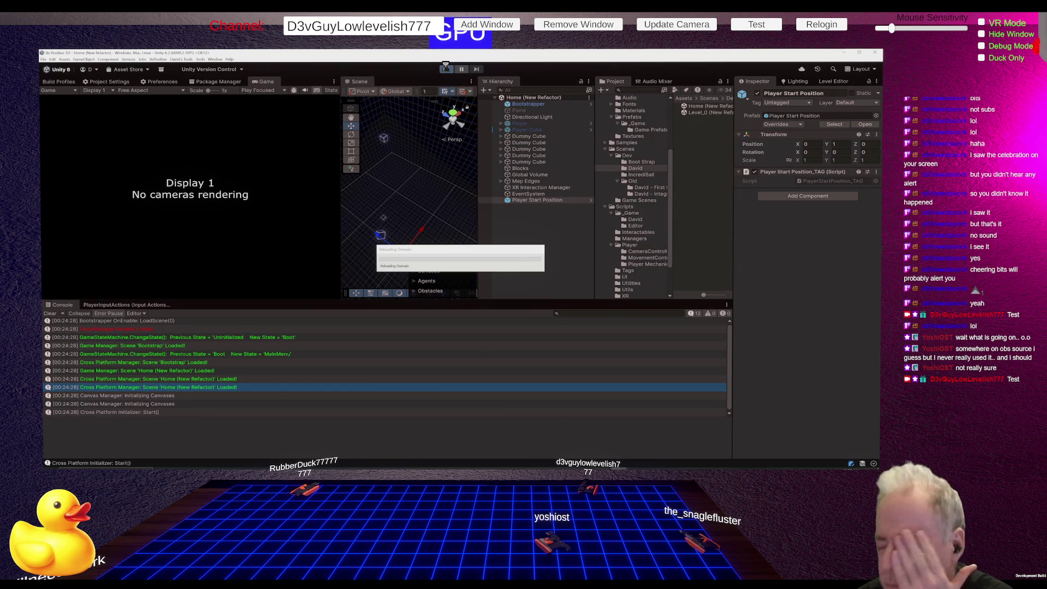
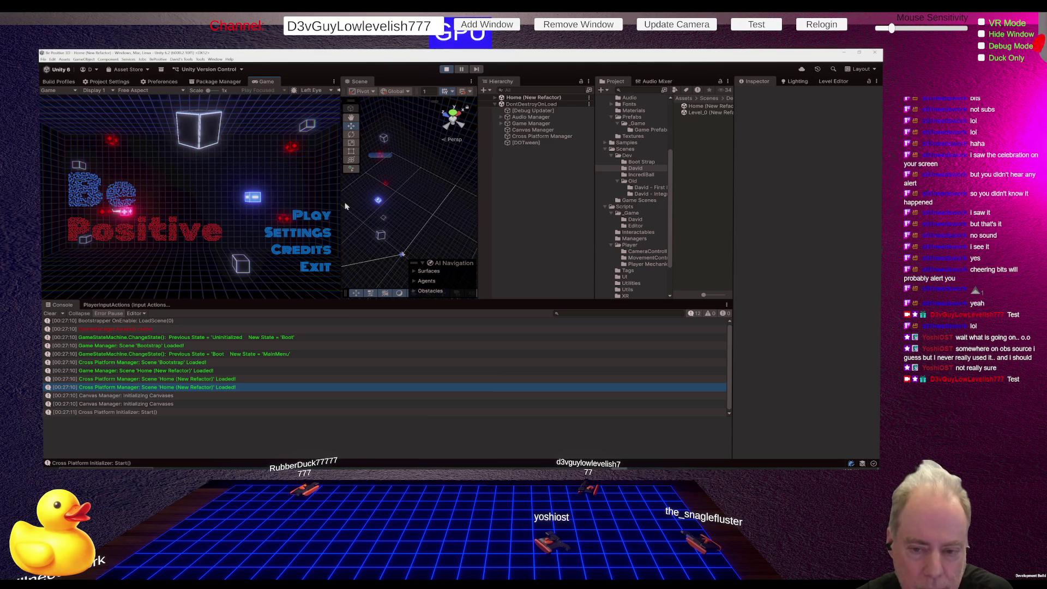
# Widen the Game view by dragging the splitter right, then stop play mode.
pyautogui.moveTo(342, 203); pyautogui.dragTo(366, 200)
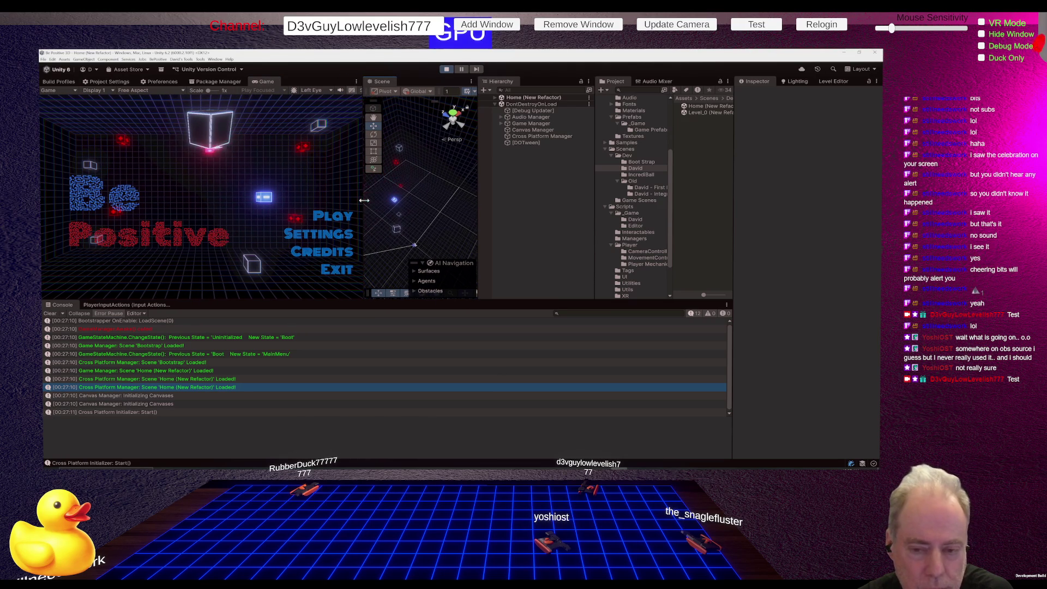
pyautogui.moveTo(365, 201); pyautogui.dragTo(422, 196)
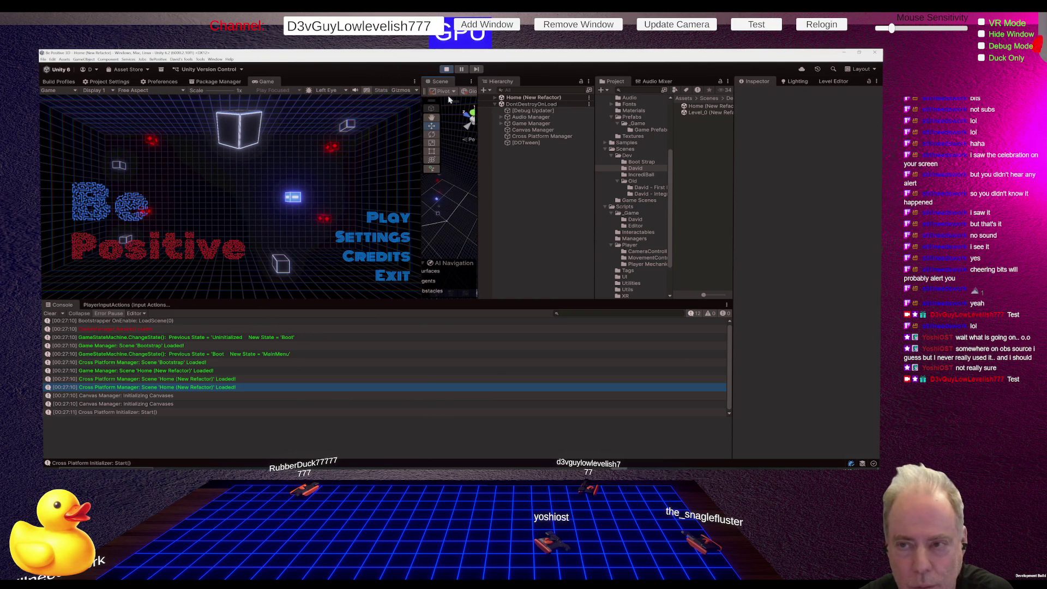
pyautogui.click(450, 71)
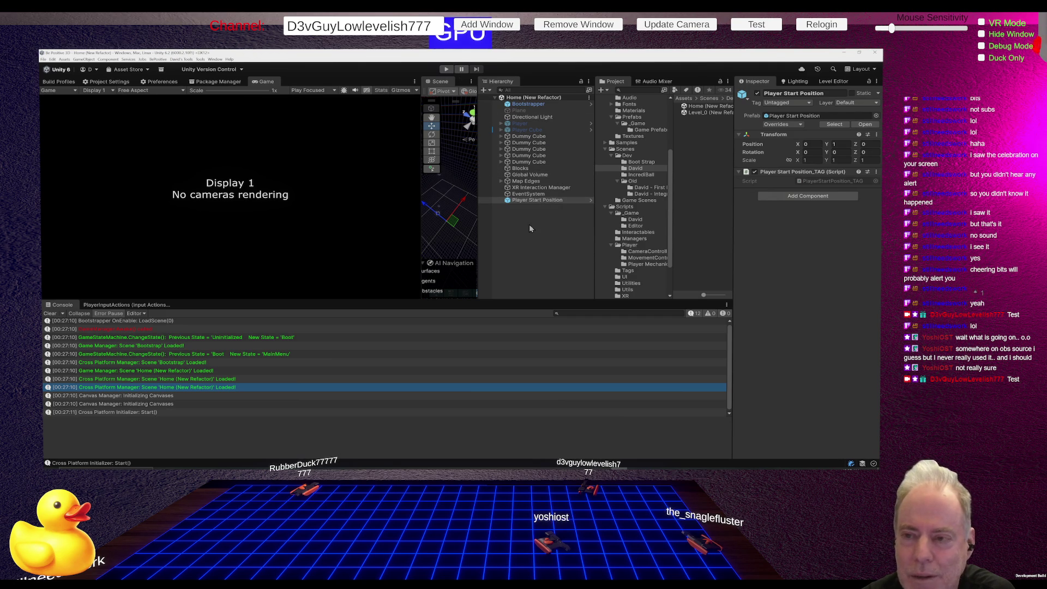
# Restart the game in play mode to show the Be Positive main menu, readjusting the Game/Scene split.
pyautogui.click(446, 69)
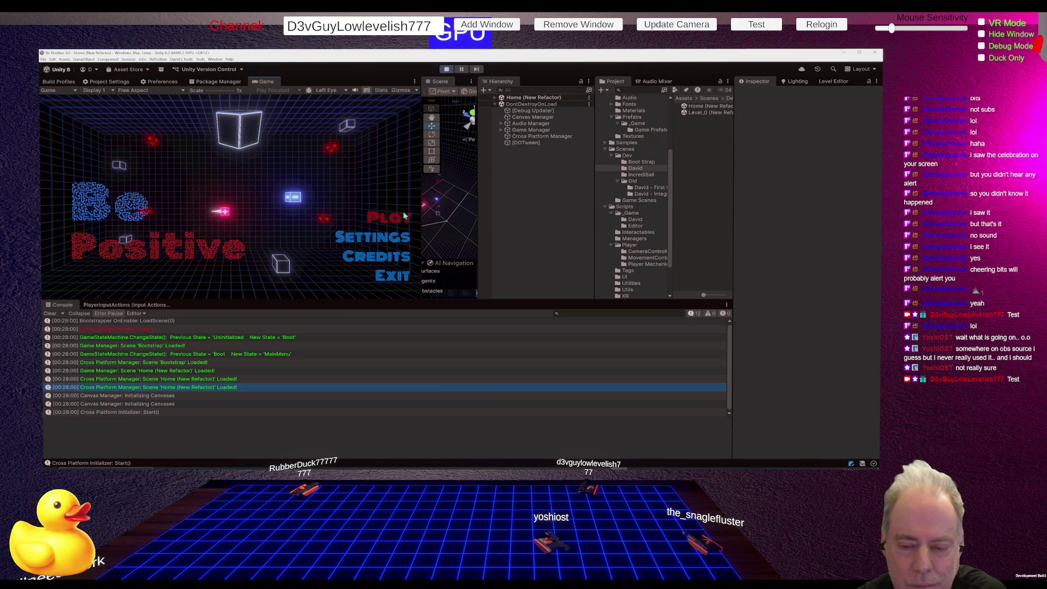
pyautogui.moveTo(422, 218); pyautogui.dragTo(389, 216)
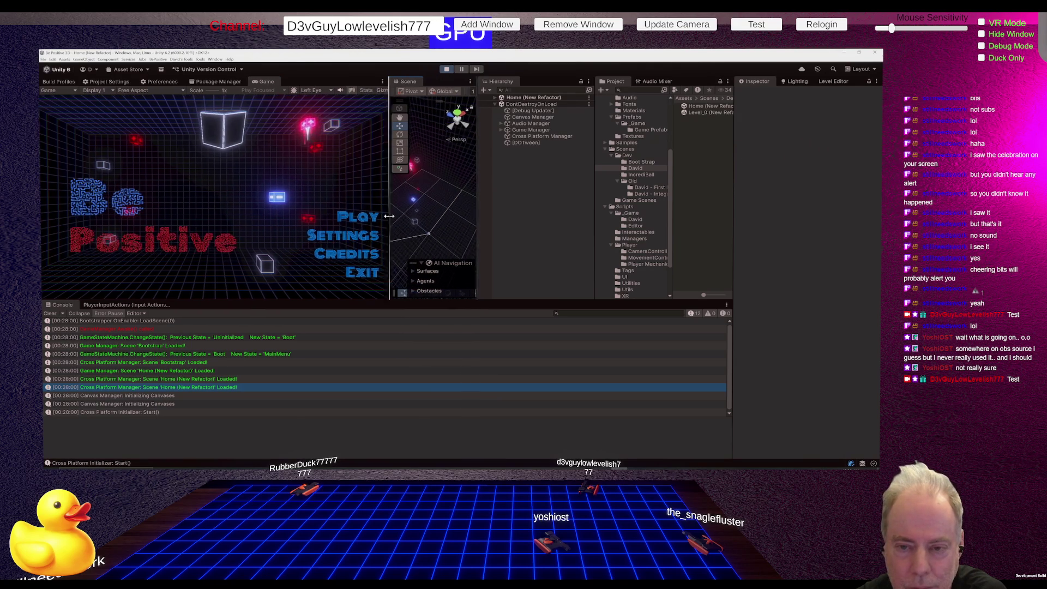
pyautogui.click(448, 69)
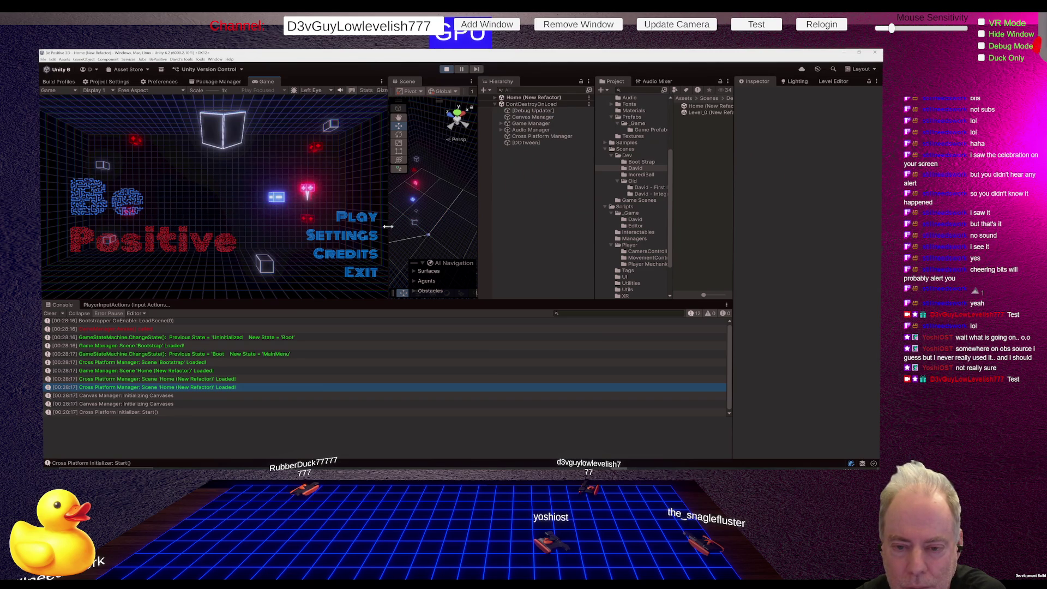
pyautogui.moveTo(388, 226); pyautogui.dragTo(407, 230)
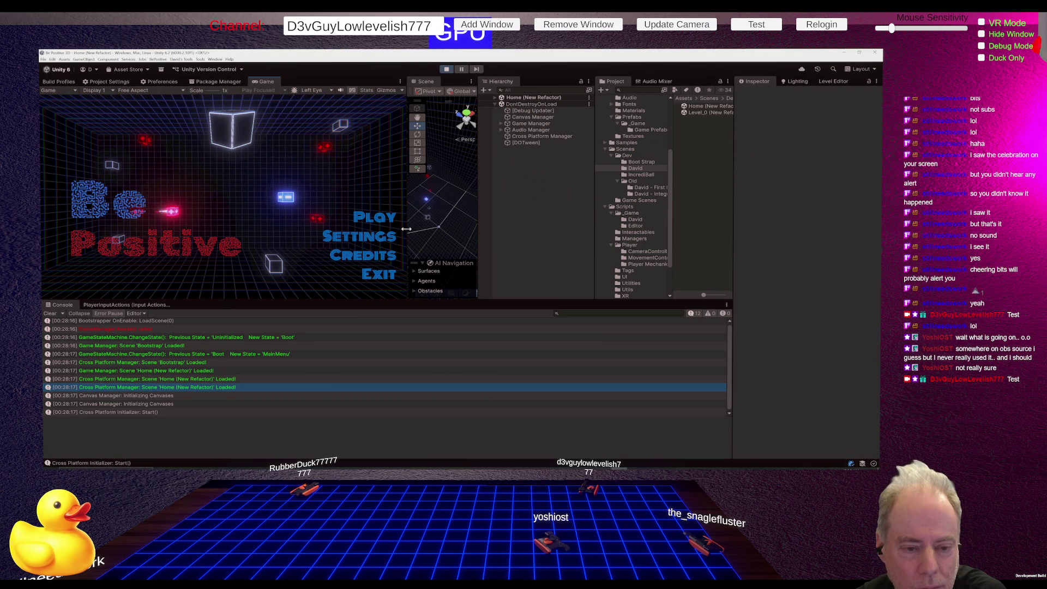
pyautogui.moveTo(407, 229)
pyautogui.mouseDown()
pyautogui.moveTo(467, 231)
pyautogui.moveTo(364, 231)
pyautogui.moveTo(426, 221)
pyautogui.moveTo(406, 217)
pyautogui.moveTo(488, 218)
pyautogui.moveTo(276, 220)
pyautogui.moveTo(393, 225)
pyautogui.mouseUp()
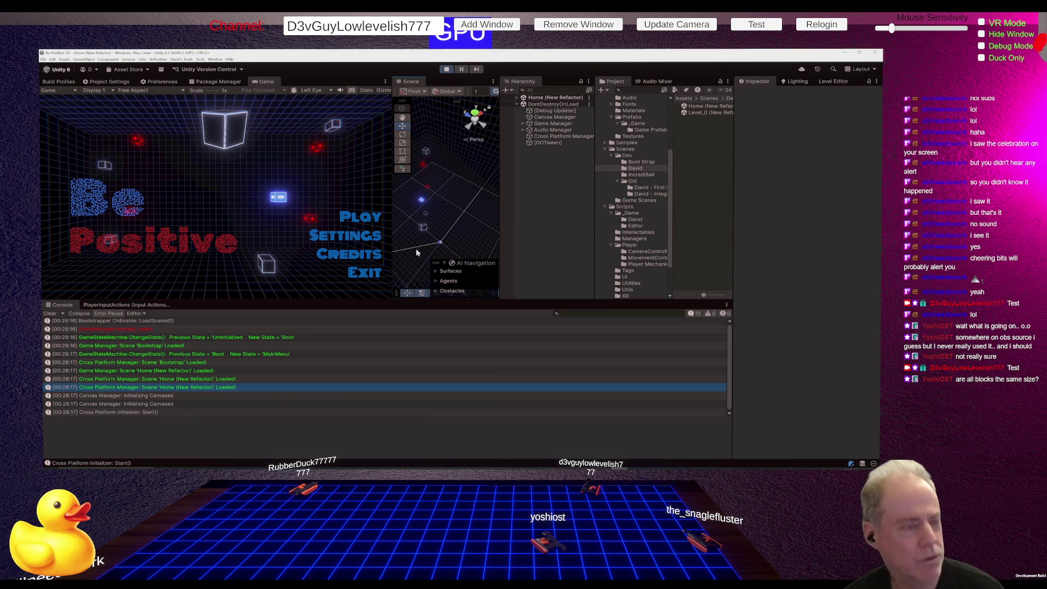
# Switch from Unity past the Fork Git client to Rider showing CrossPlatformManager.cs.
pyautogui.hotkey('alt', 'Tab')
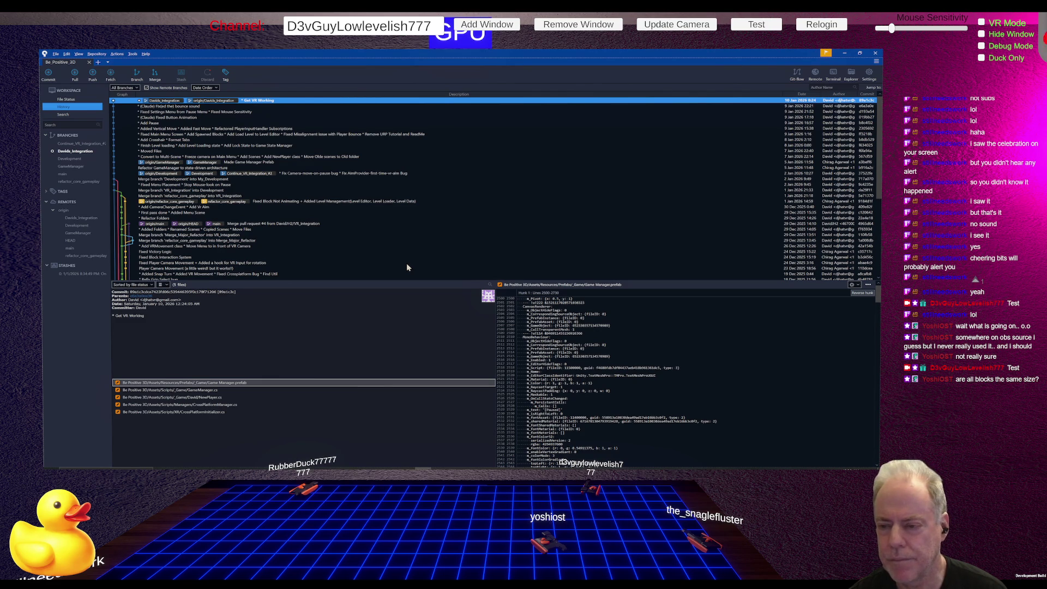
pyautogui.hotkey('alt', 'Tab')
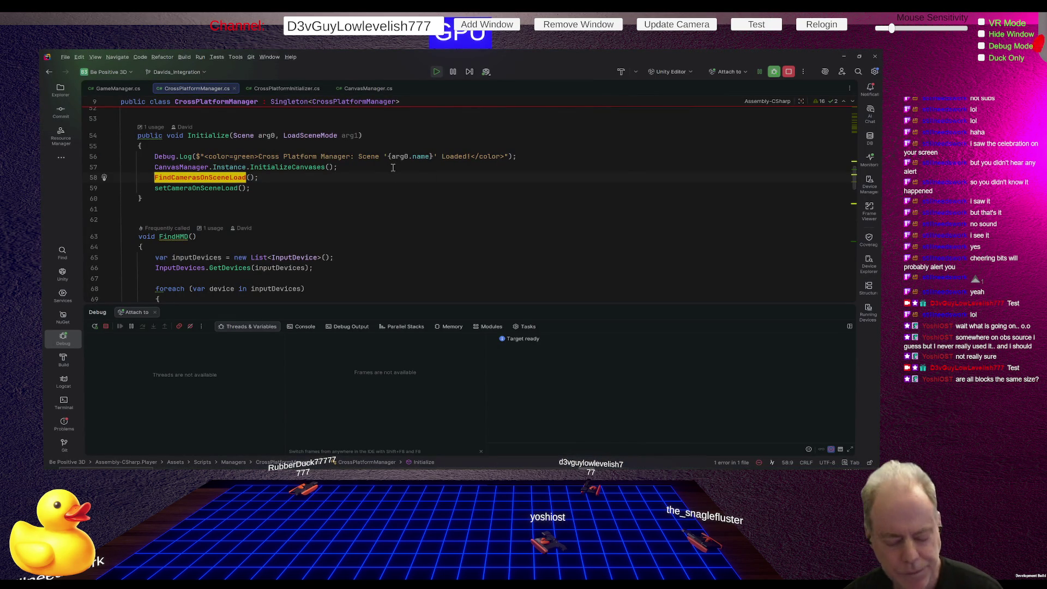
# Close the CrossPlatformManager.cs, CrossPlatformInitializer.cs and CanvasManager.cs tabs.
pyautogui.click(234, 88)
pyautogui.click(234, 88)
pyautogui.click(218, 89)
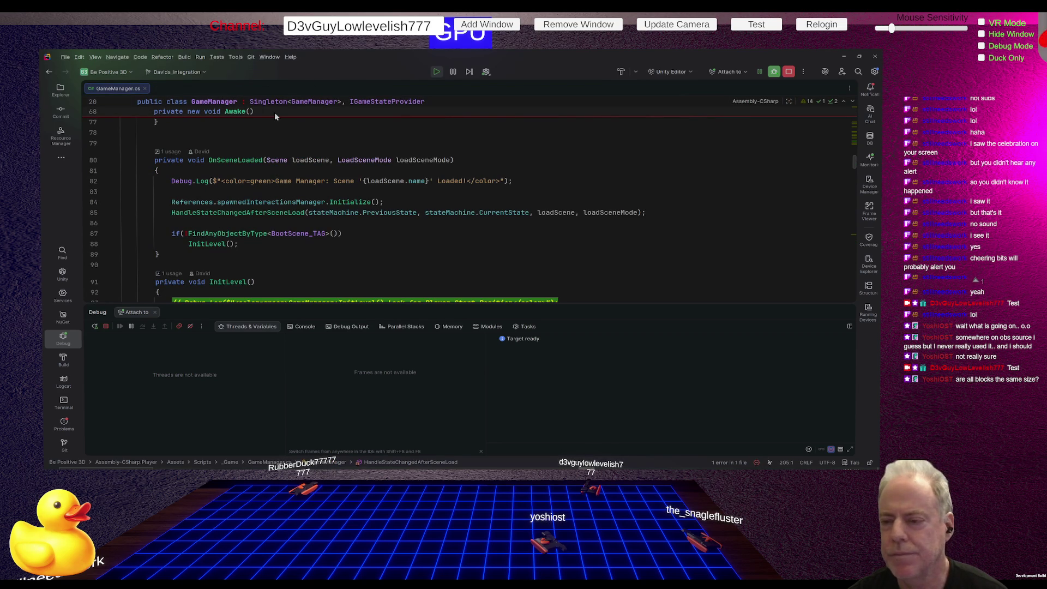
# Open BlockInteractionSystem.cs from Scripts/_Game in the project tree.
pyautogui.click(62, 90)
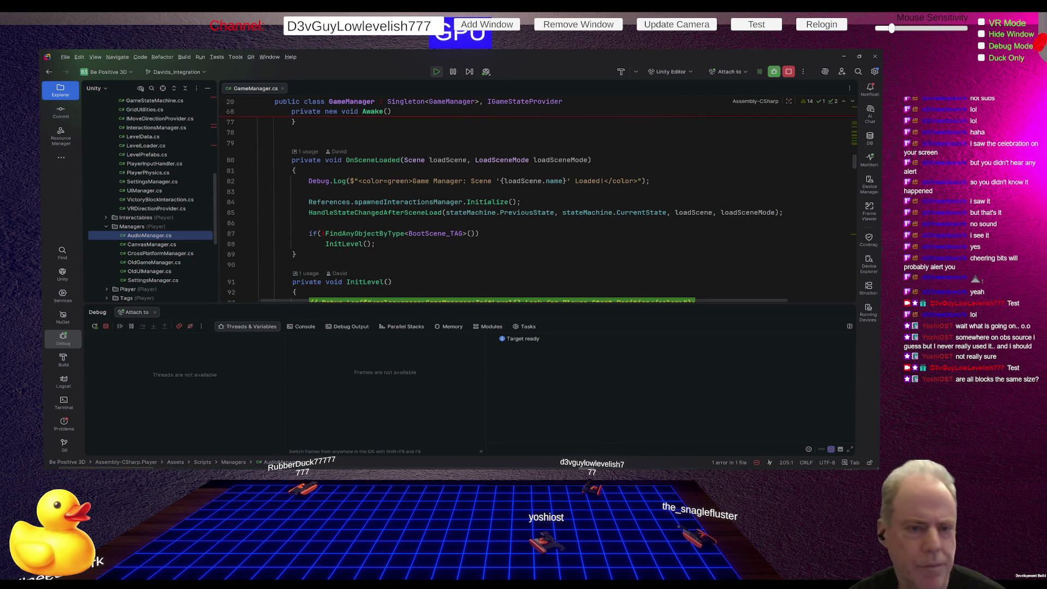
pyautogui.scroll(3, 146, 202)
pyautogui.scroll(5, 147, 201)
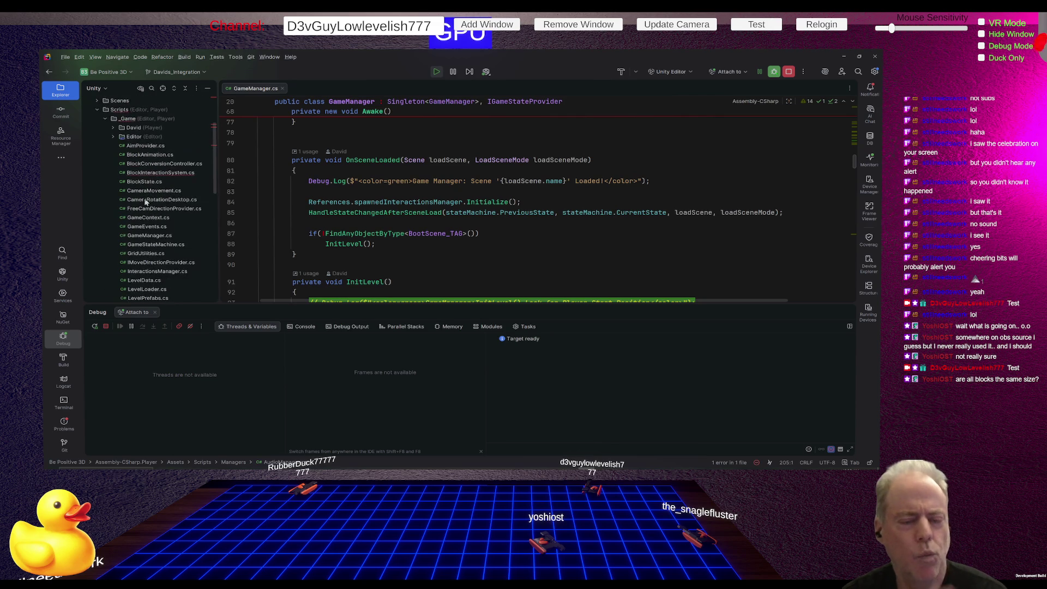
pyautogui.click(175, 229)
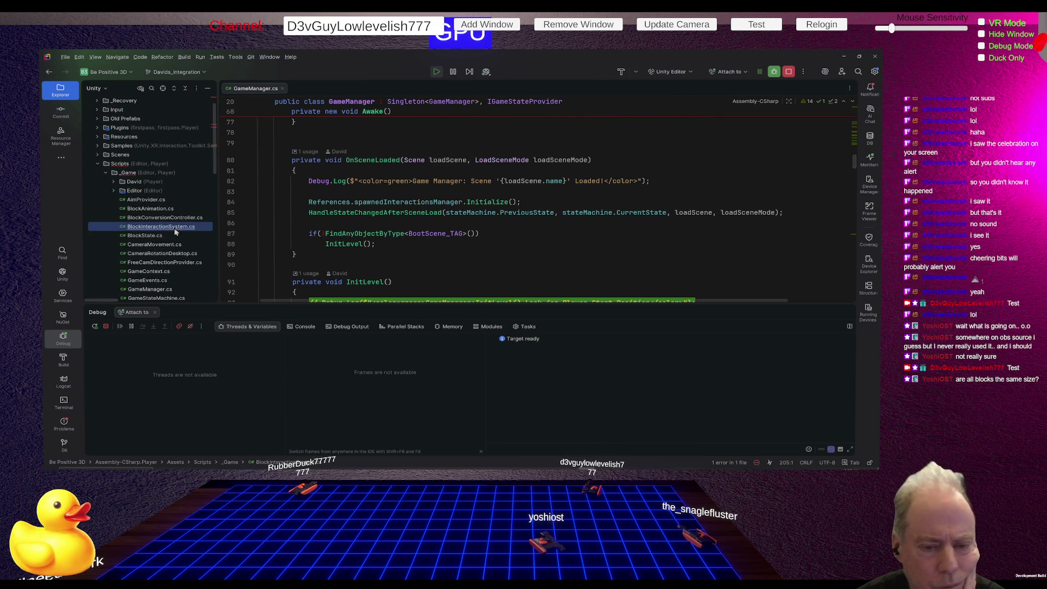
pyautogui.doubleClick(174, 227)
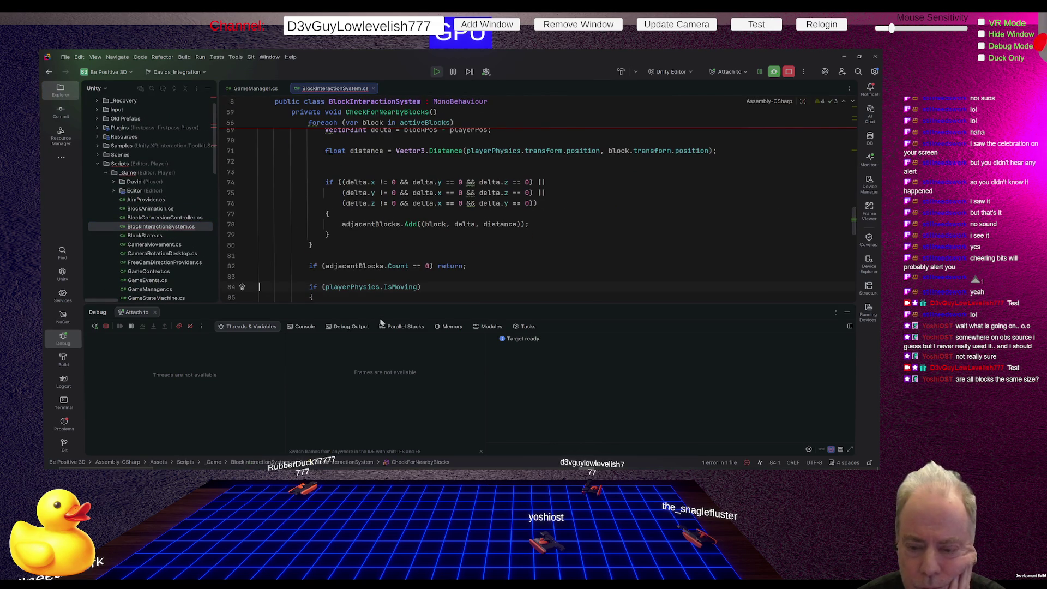
# Give the code more room and highlight the delta usages in the adjacent-block check.
pyautogui.moveTo(392, 303); pyautogui.dragTo(418, 378)
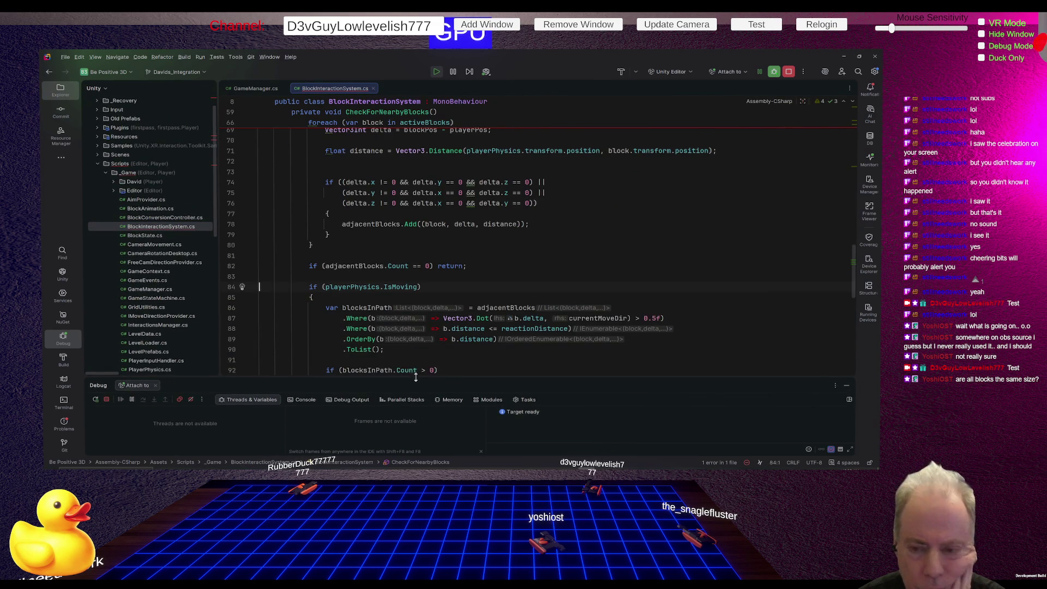
pyautogui.moveTo(546, 172); pyautogui.dragTo(549, 256)
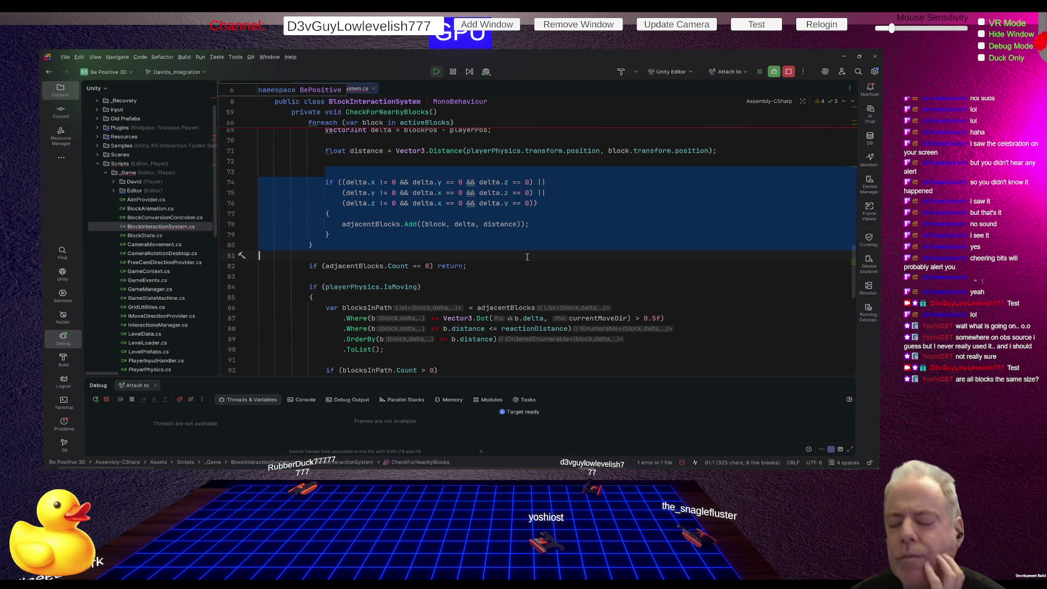
pyautogui.scroll(2, 528, 257)
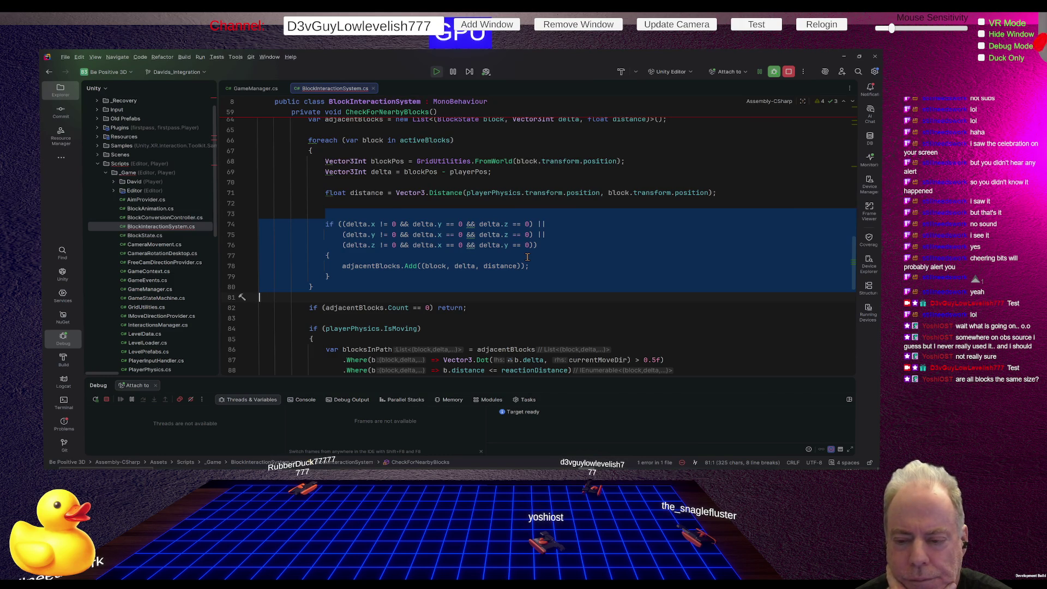
pyautogui.click(366, 225)
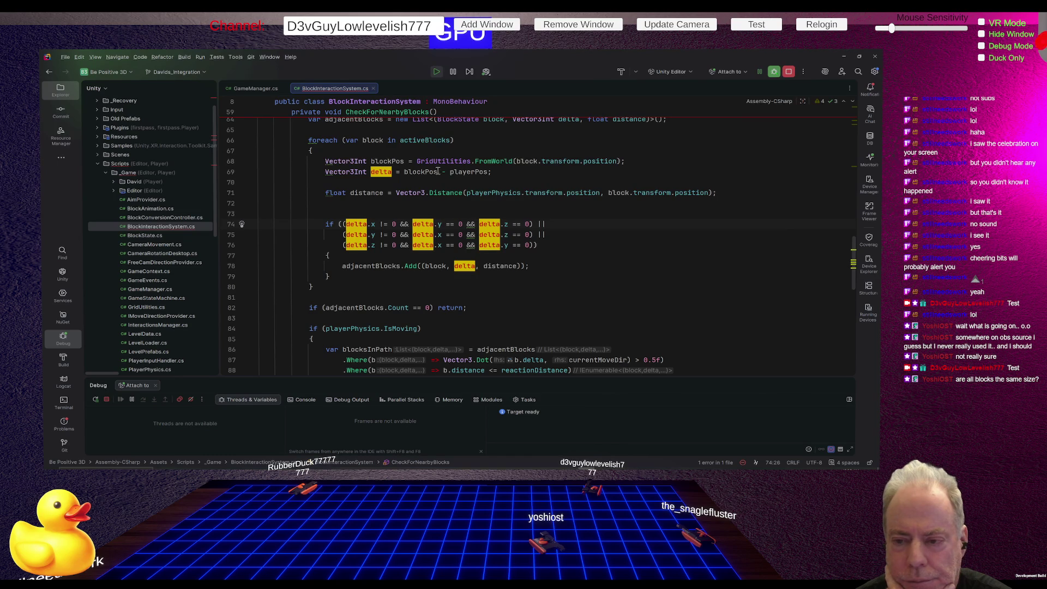
# Trace playerPos up to its declaration on line 61 and start renaming it.
pyautogui.click(396, 160)
pyautogui.click(466, 173)
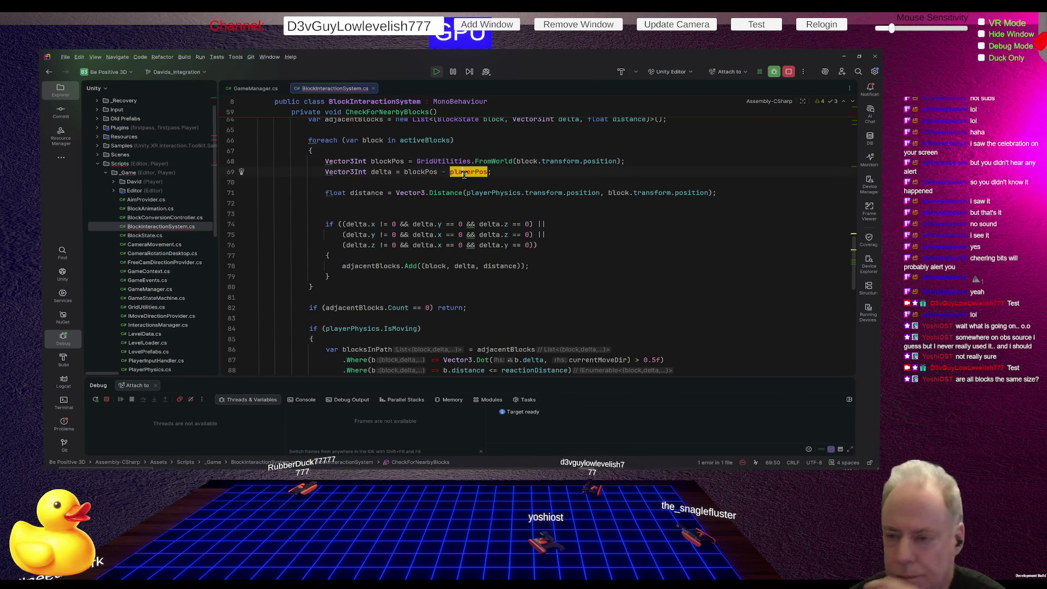
pyautogui.scroll(4, 606, 178)
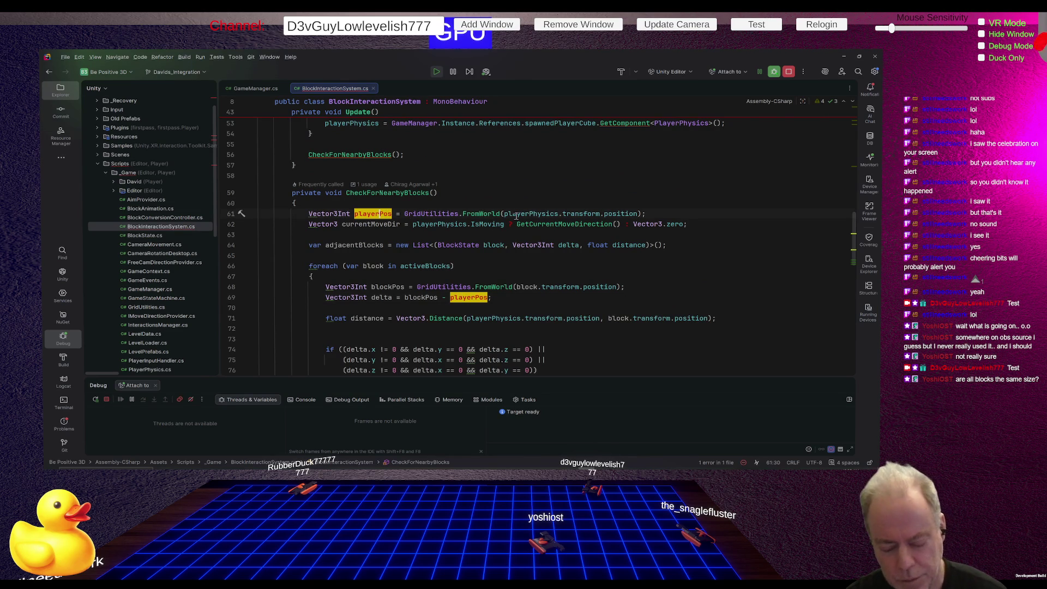
pyautogui.hotkey('shift', 'F6')
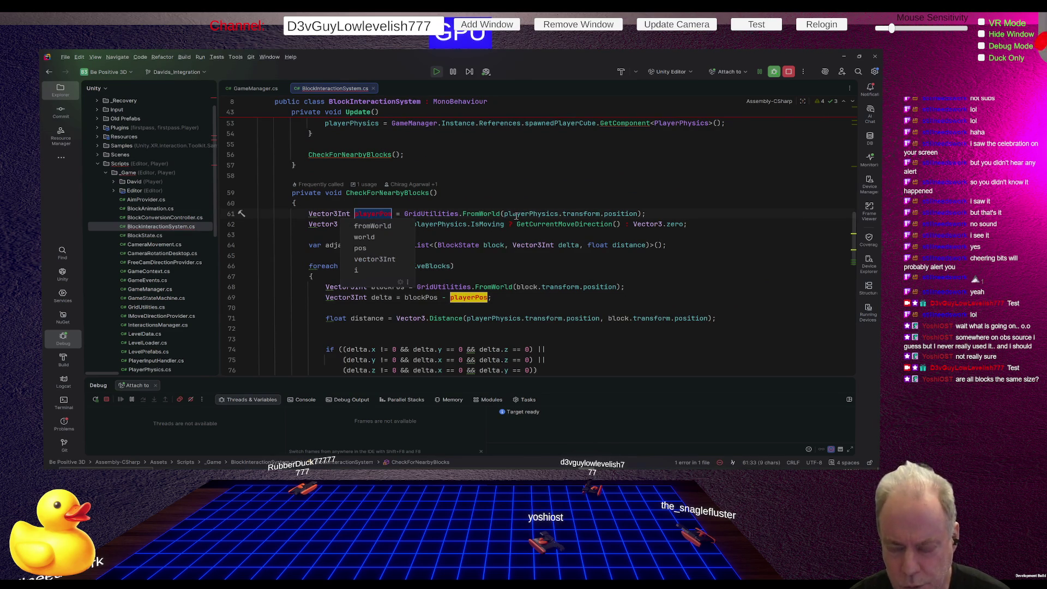
# Rename playerPos inline to playerGridPos by inserting 'Grid' after 'player'.
pyautogui.press('Escape')
pyautogui.press('Right')
pyautogui.press('Right')
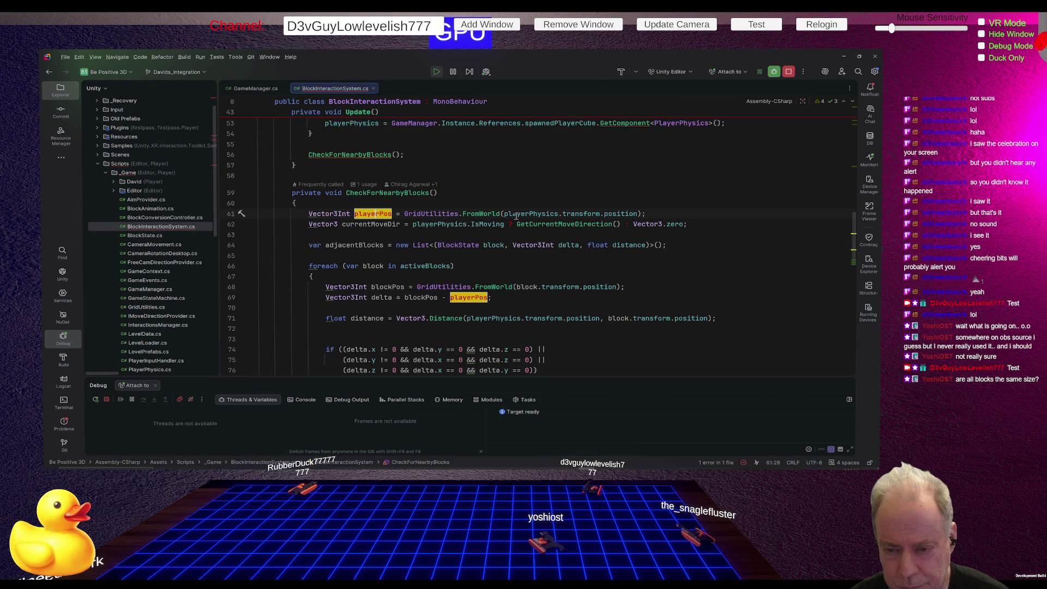
pyautogui.write('Grid')
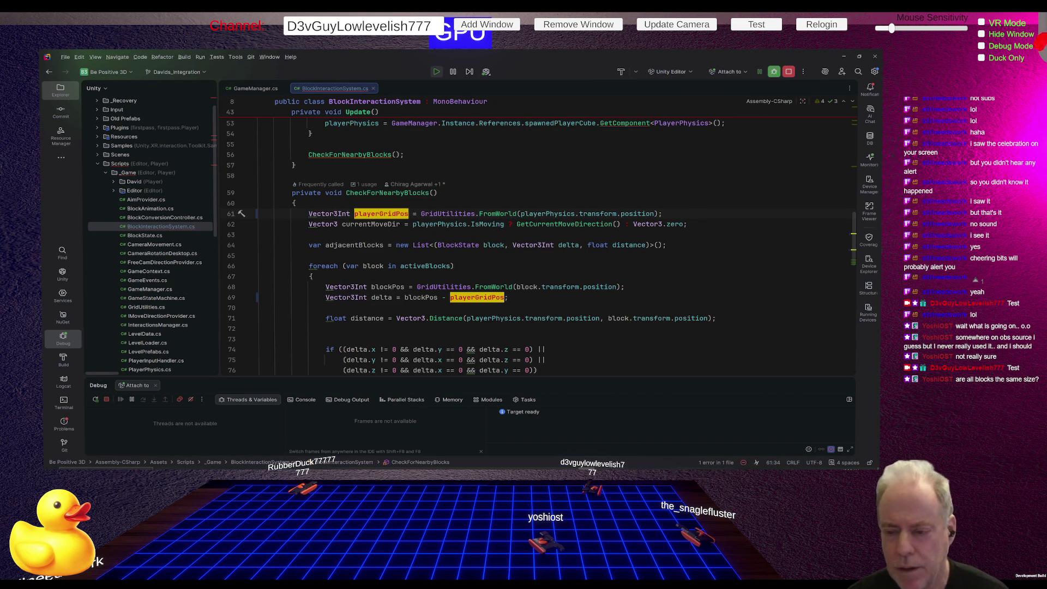
pyautogui.moveTo(519, 218)
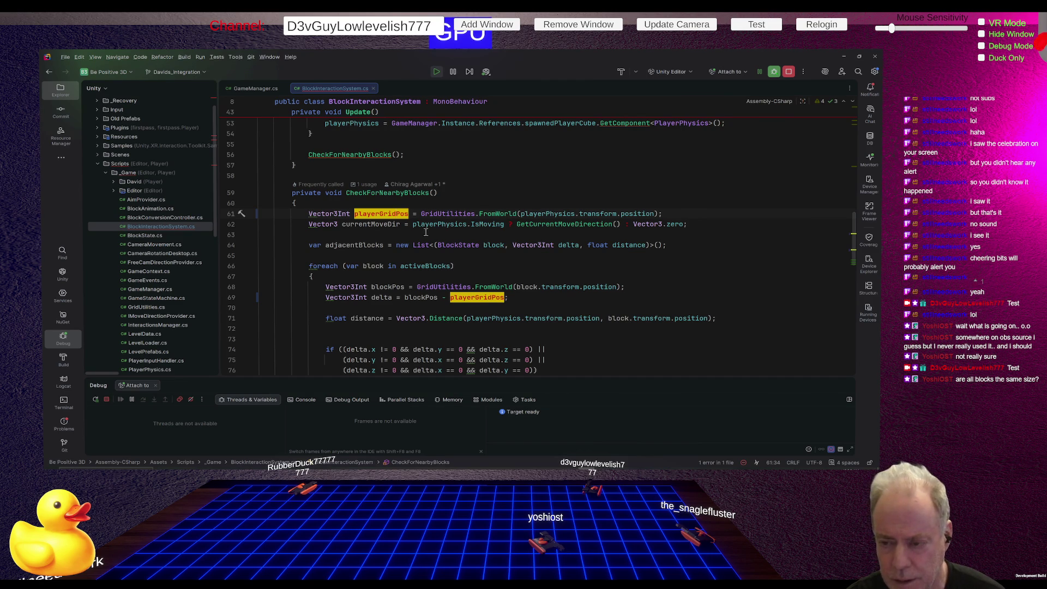
pyautogui.click(498, 214)
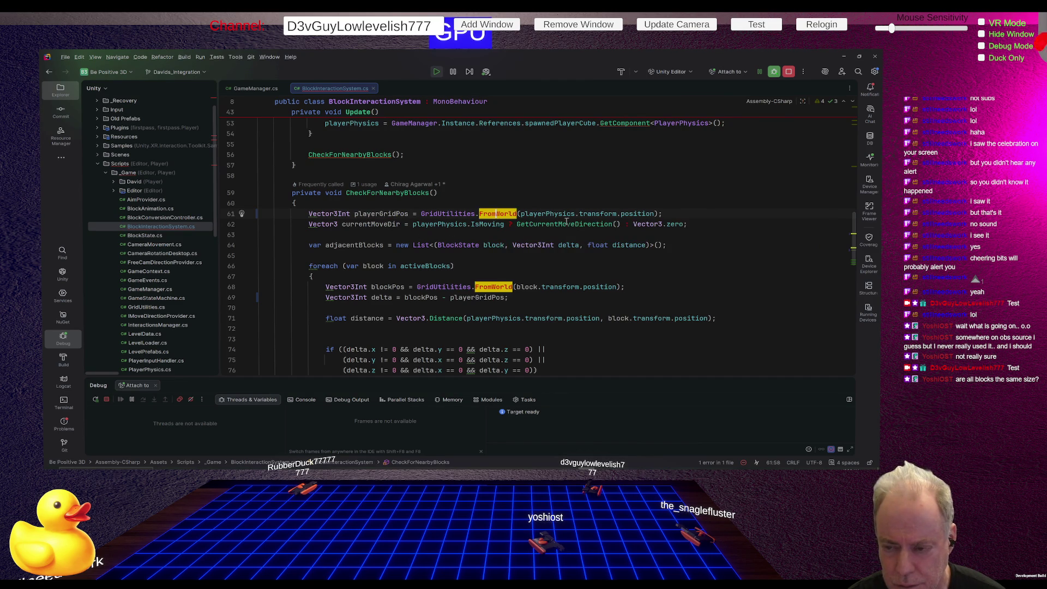
# Rename the GridUtilities method FromWorld to ToGrid in the Rename dialog.
pyautogui.hotkey('ctrl', 'r')
pyautogui.hotkey('ctrl', 'r')
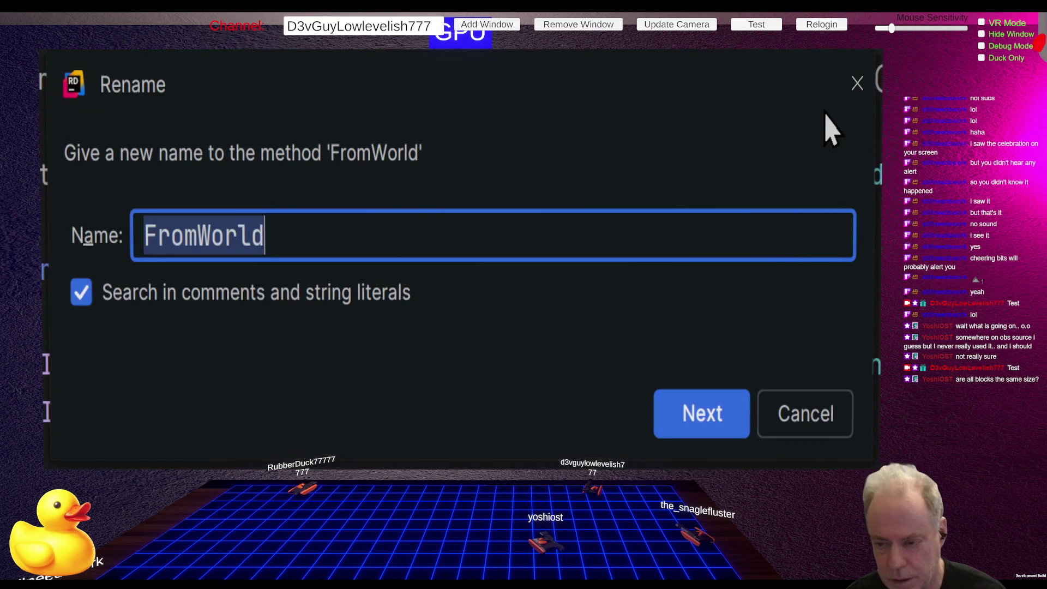
pyautogui.press('Home')
pyautogui.press('Delete')
pyautogui.press('Delete')
pyautogui.press('Delete')
pyautogui.press('Delete')
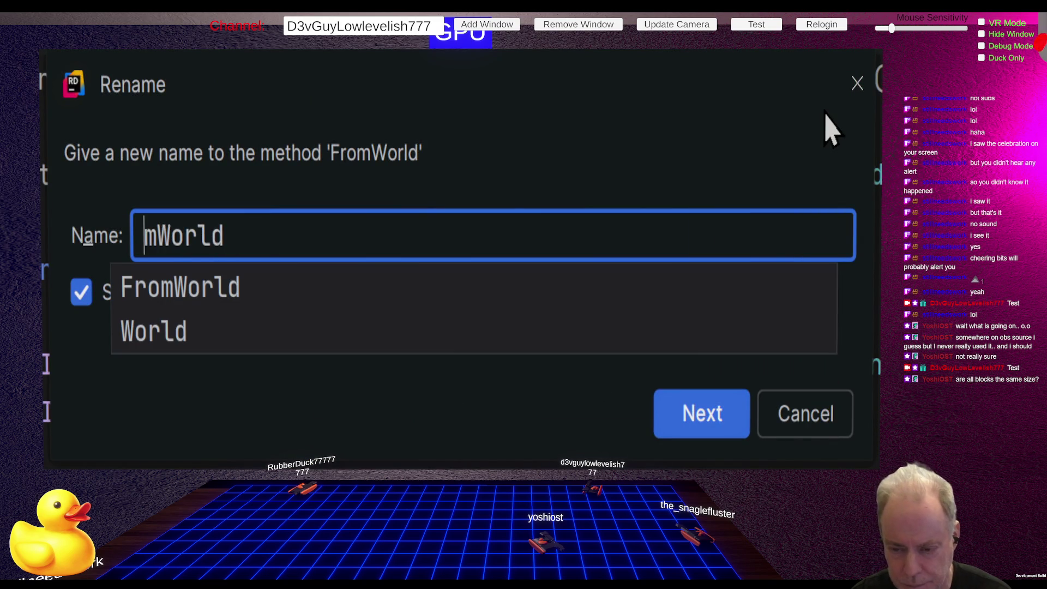
pyautogui.write('To')
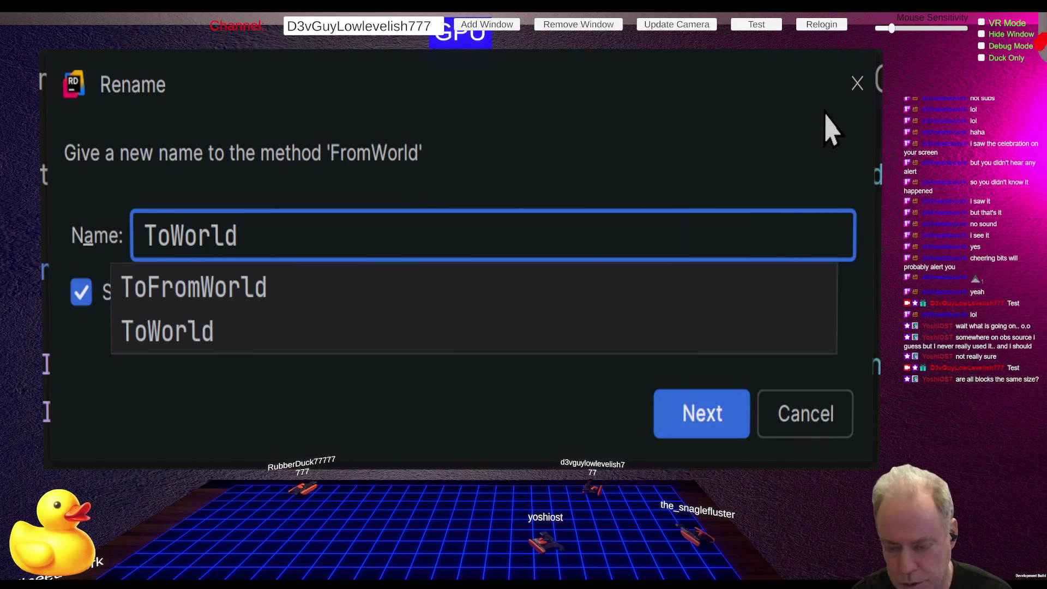
pyautogui.write('Grid')
pyautogui.press('Delete')
pyautogui.press('Delete')
pyautogui.press('Delete')
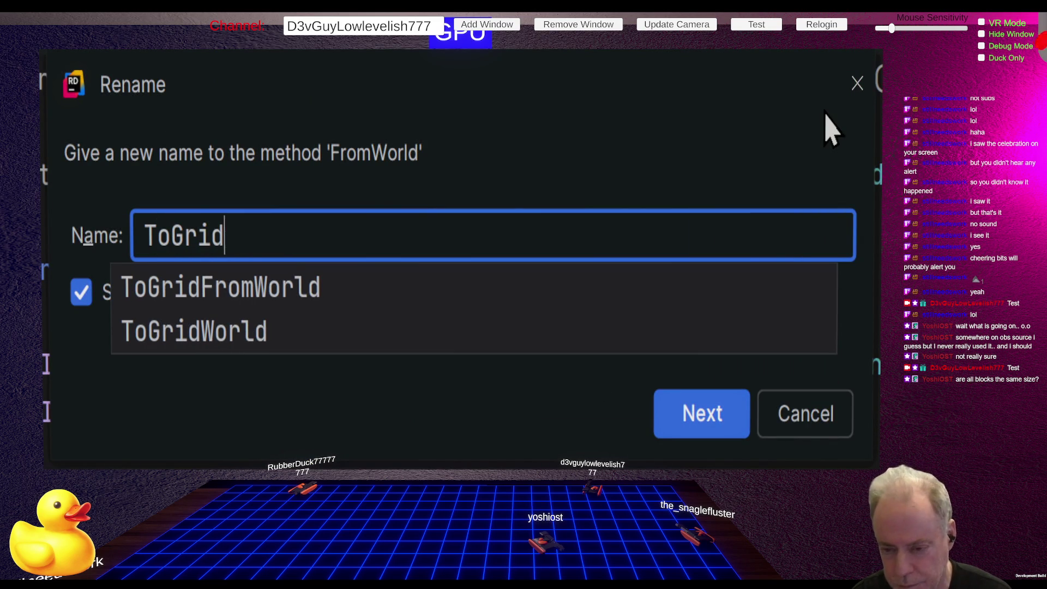
pyautogui.press('Return')
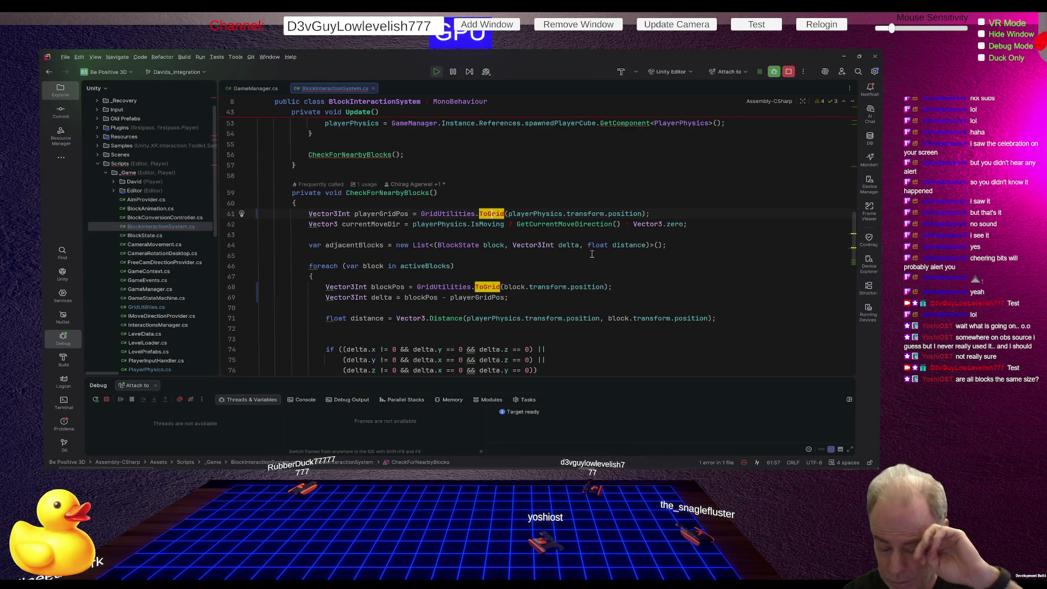
# Rename the line 68 loop variable blockPos to blockGridPos, undoing a stray line break.
pyautogui.click(387, 288)
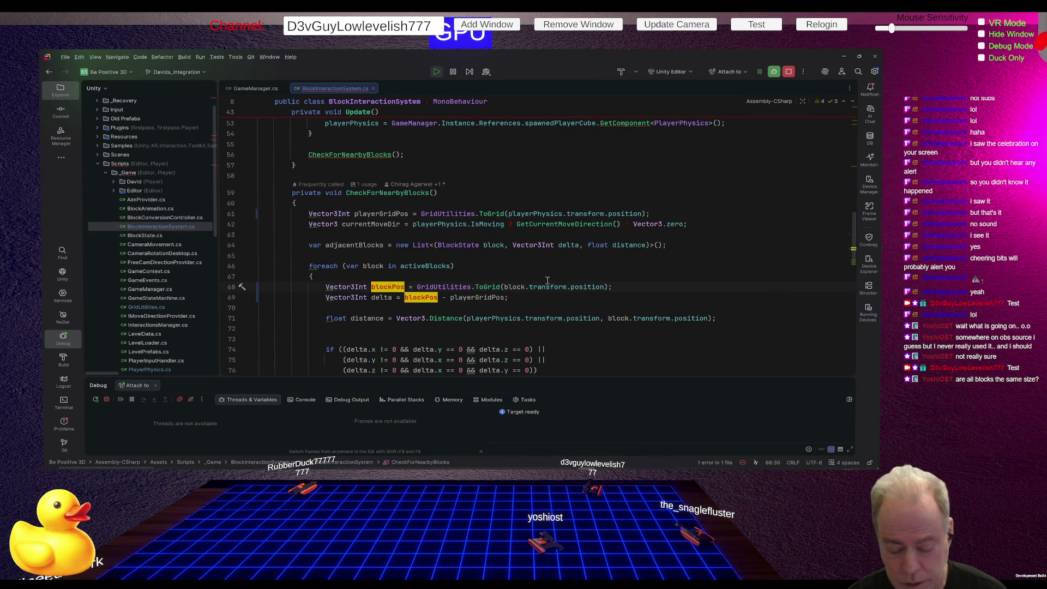
pyautogui.hotkey('alt', 'Return')
pyautogui.press('Escape')
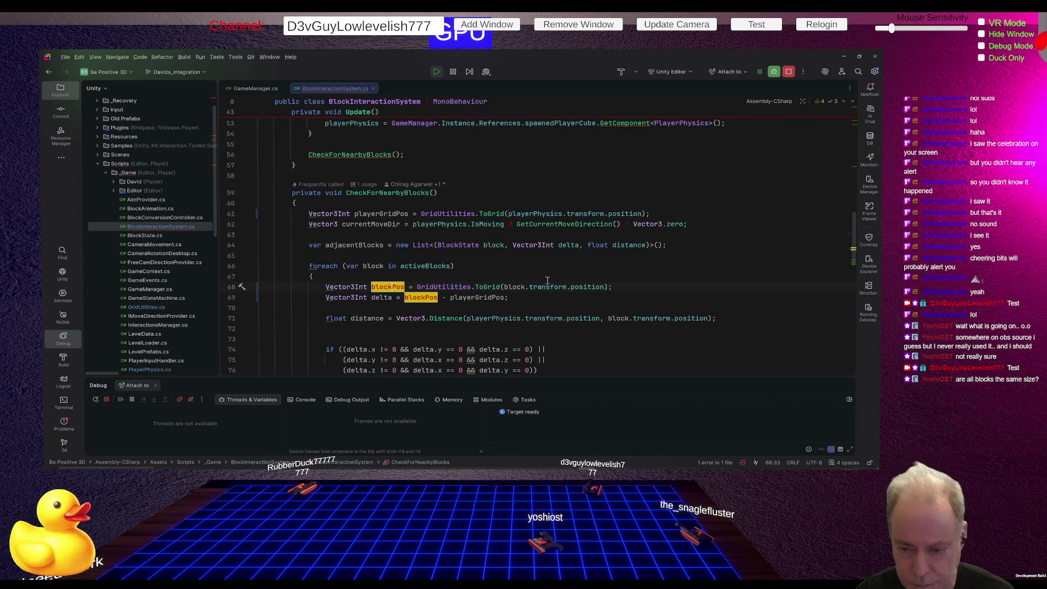
pyautogui.write('Grid')
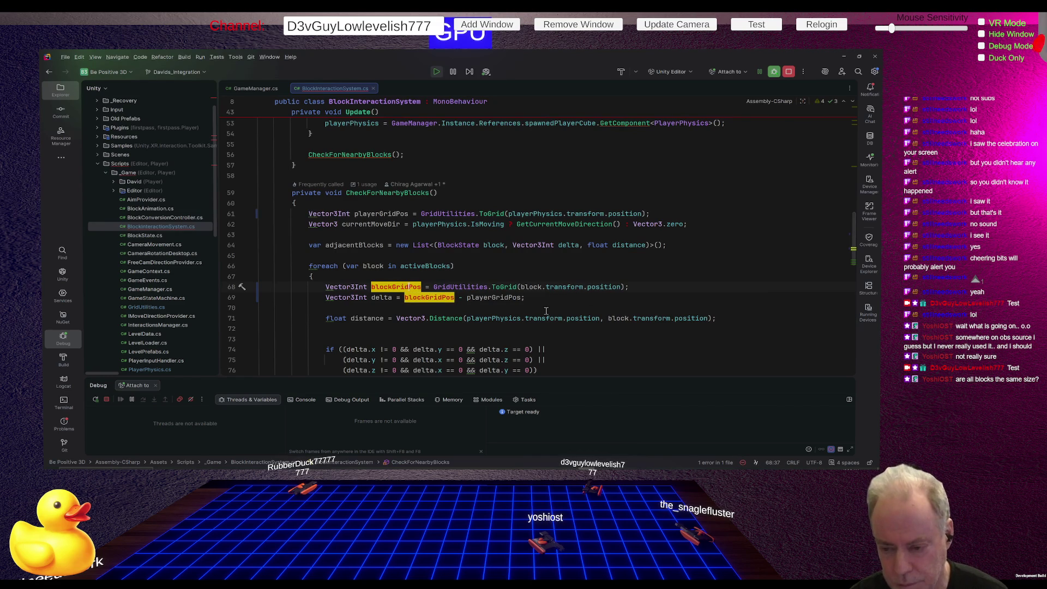
pyautogui.press('Return')
pyautogui.hotkey('ctrl', 'z')
pyautogui.click(575, 304)
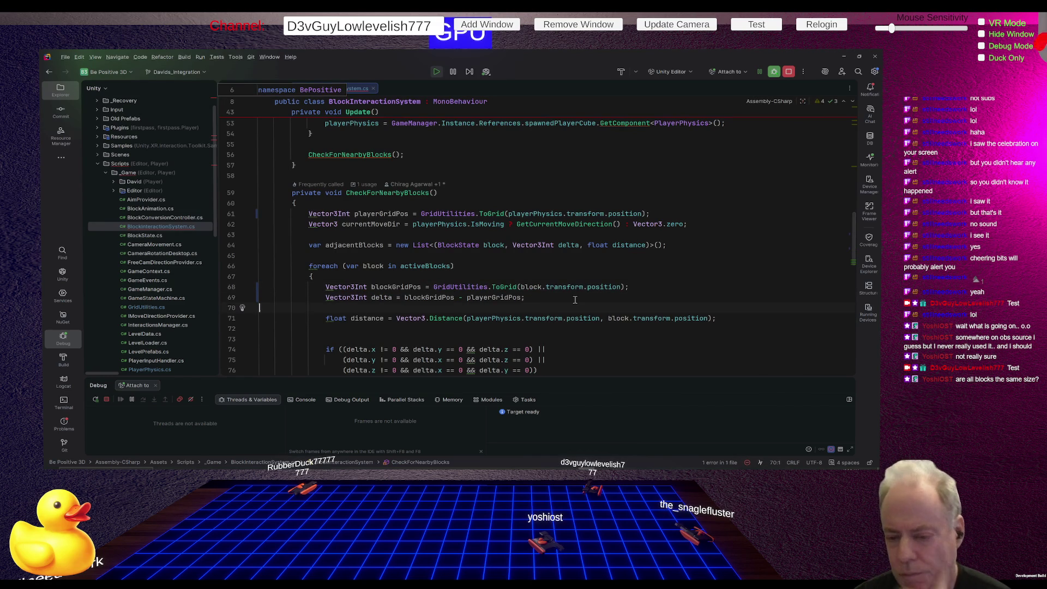
pyautogui.scroll(-2, 581, 289)
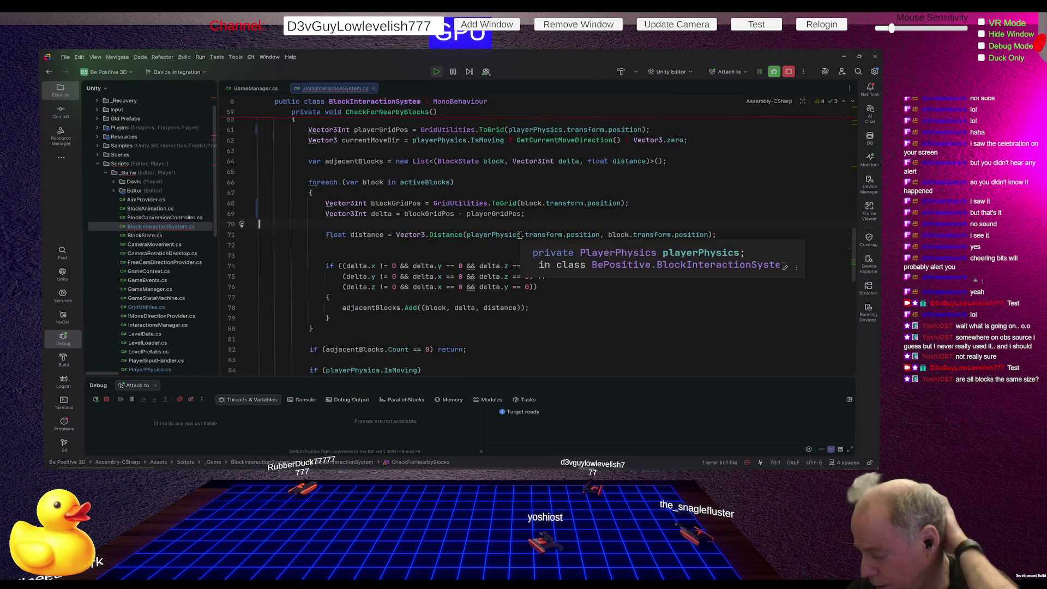
# Scroll down to the blocksInPath filter and highlight the distance usages on line 89.
pyautogui.moveTo(503, 203)
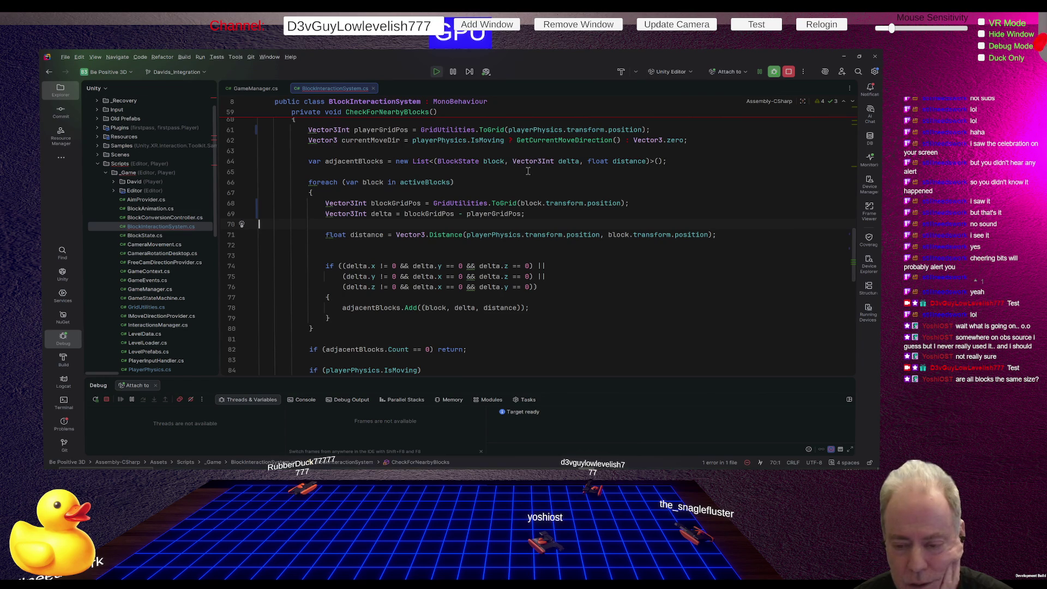
pyautogui.moveTo(502, 236)
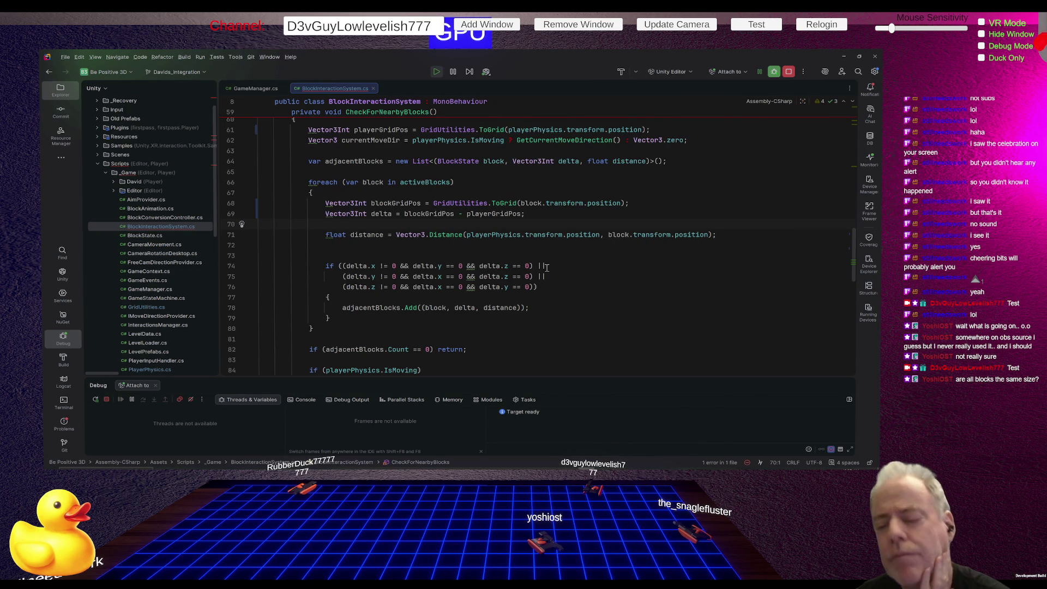
pyautogui.scroll(-6, 548, 267)
pyautogui.click(482, 256)
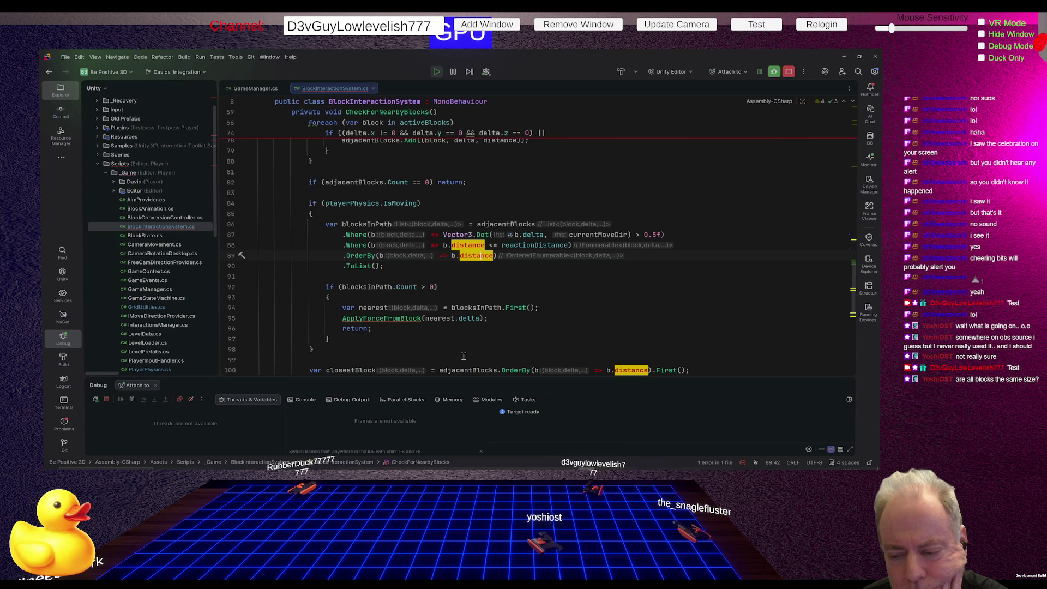
pyautogui.click(442, 319)
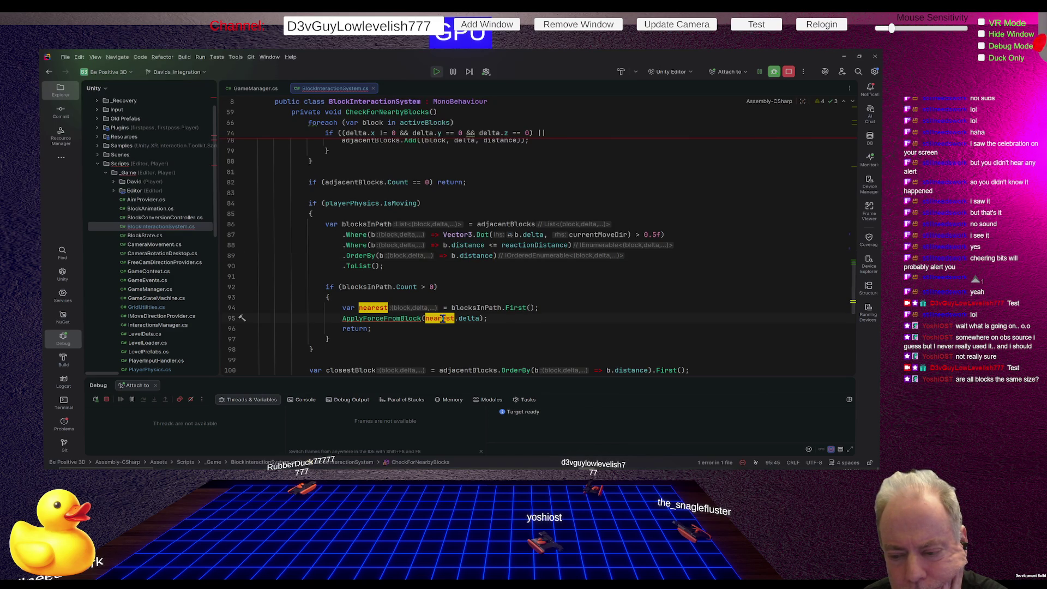
pyautogui.moveTo(459, 319)
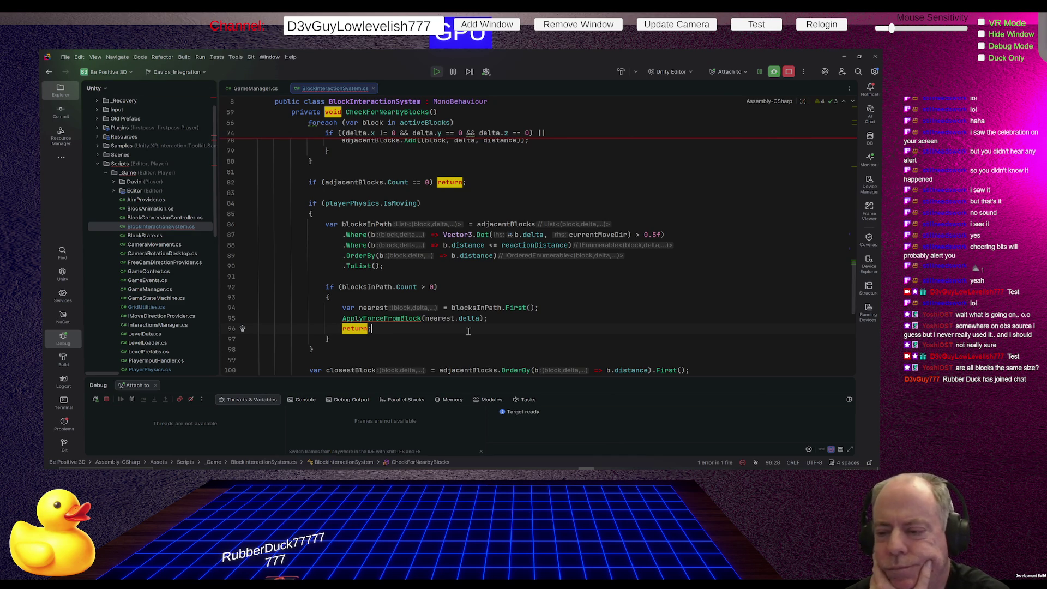
pyautogui.click(530, 235)
pyautogui.scroll(6, 493, 217)
pyautogui.scroll(3, 493, 217)
pyautogui.moveTo(528, 247)
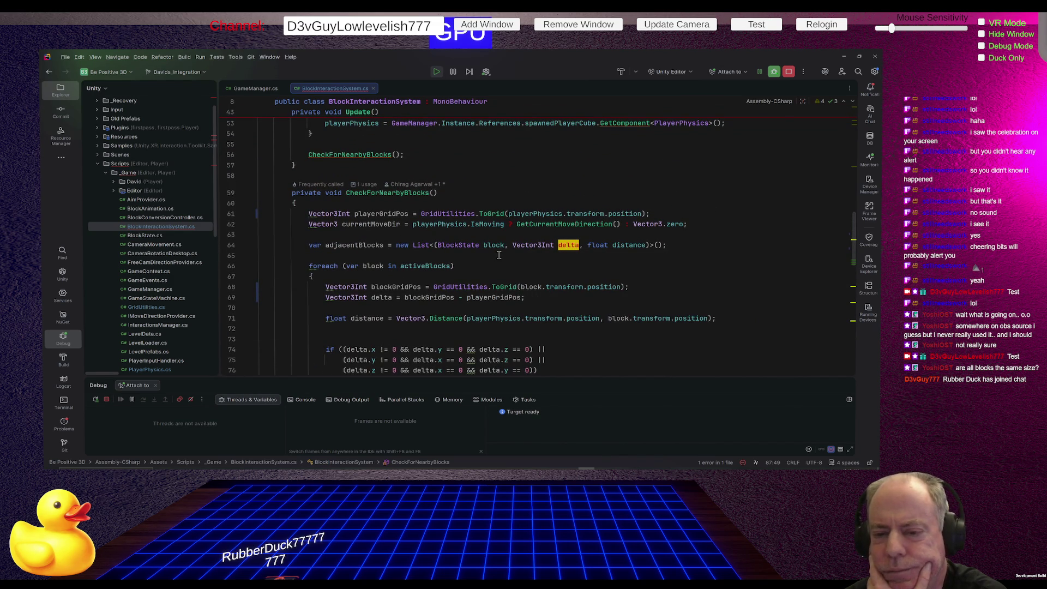
pyautogui.scroll(4, 499, 254)
pyautogui.scroll(-9, 498, 255)
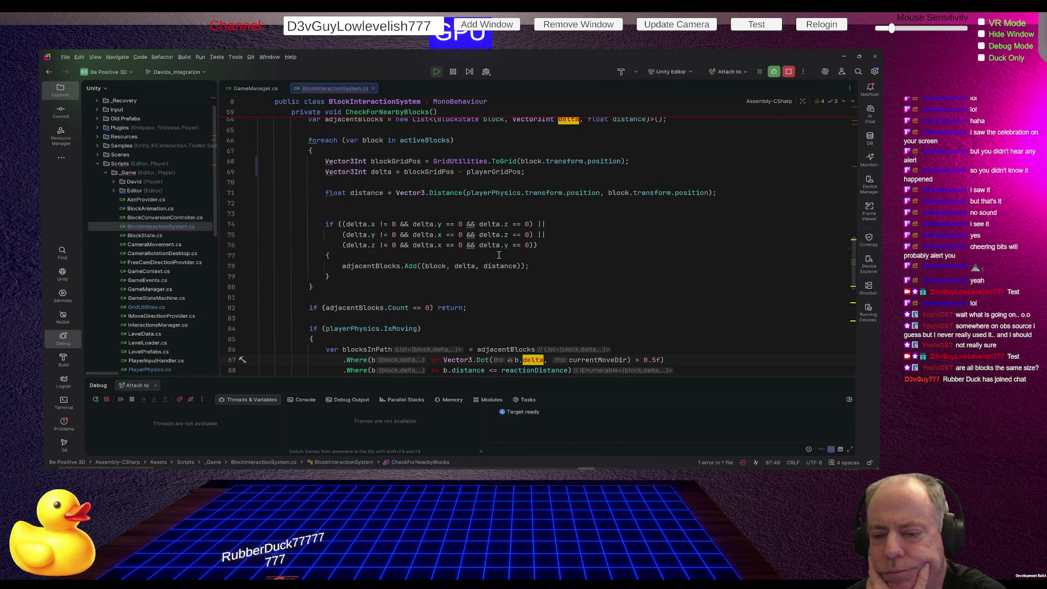
pyautogui.click(357, 224)
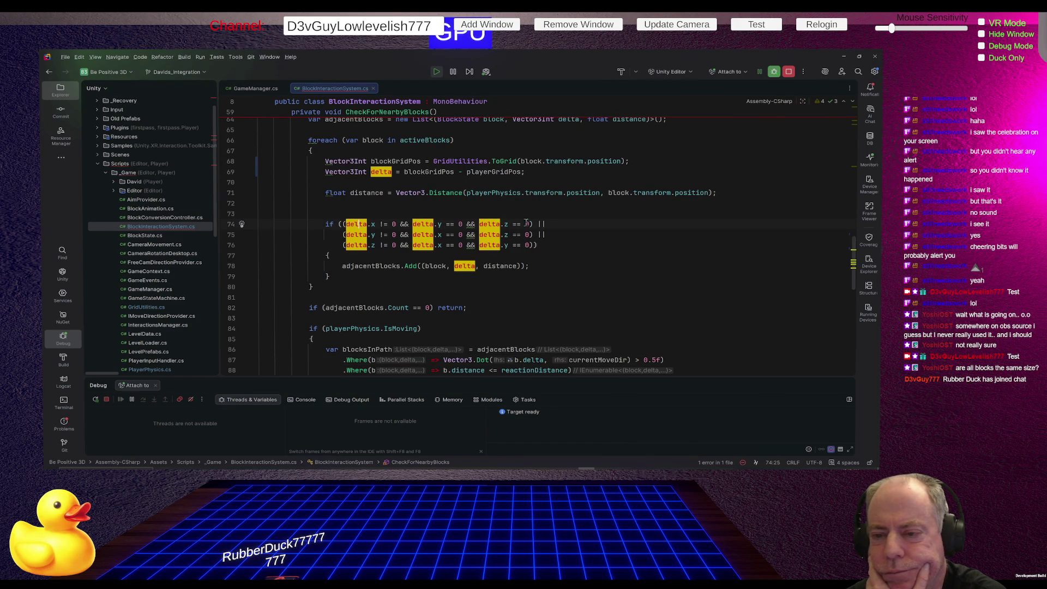
pyautogui.click(435, 172)
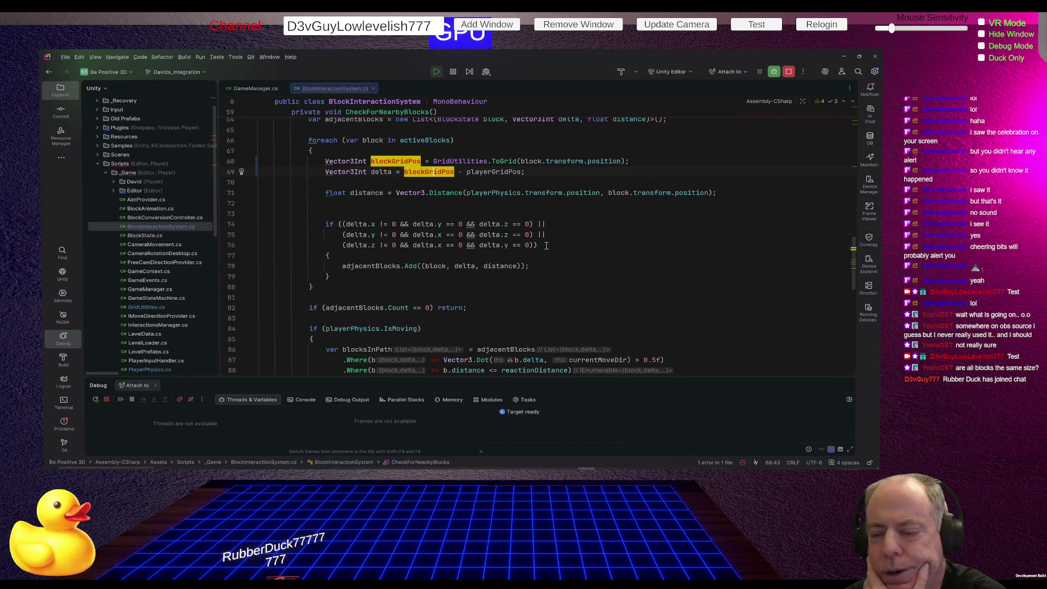
pyautogui.scroll(-2, 547, 246)
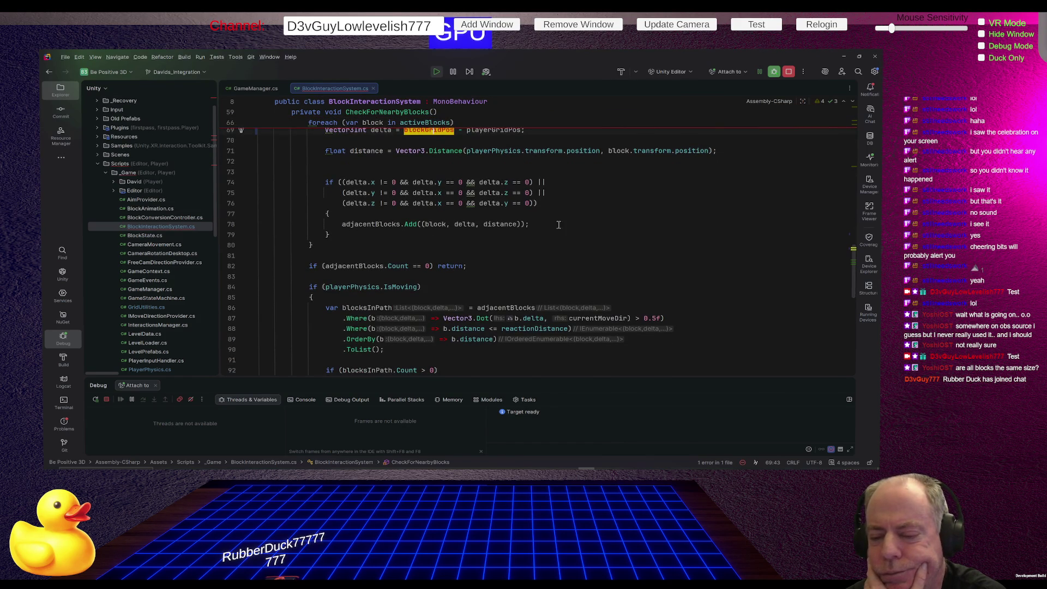
pyautogui.scroll(-2, 567, 223)
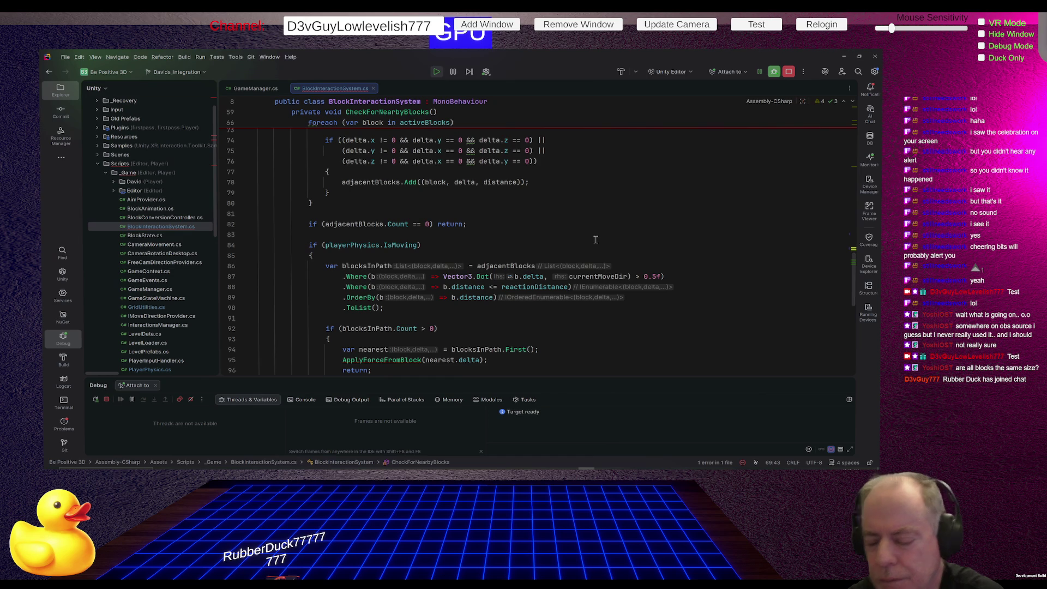
pyautogui.scroll(-1, 560, 235)
pyautogui.scroll(-1, 561, 235)
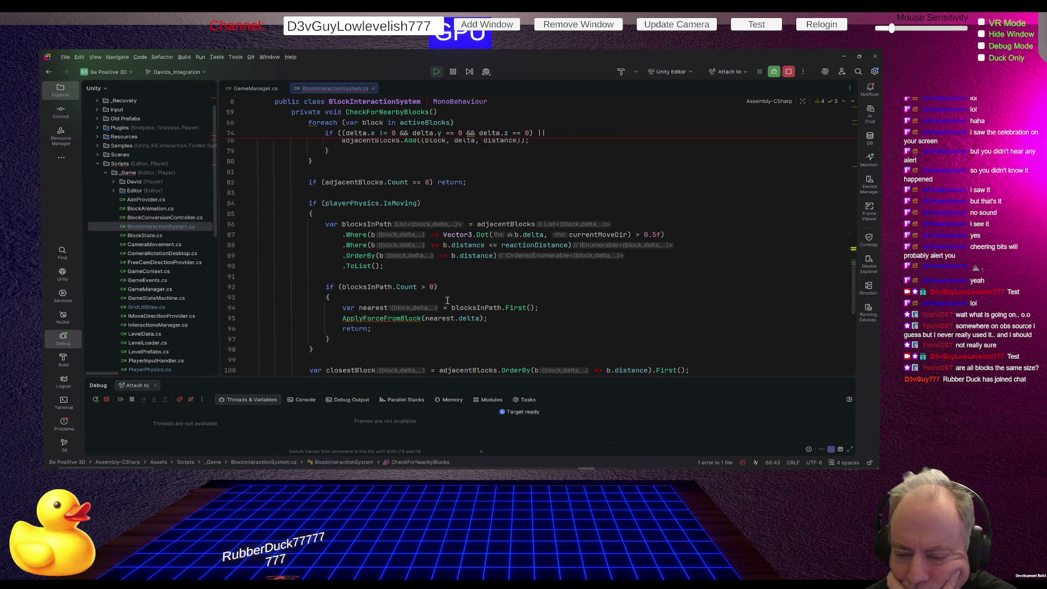
pyautogui.scroll(2, 524, 261)
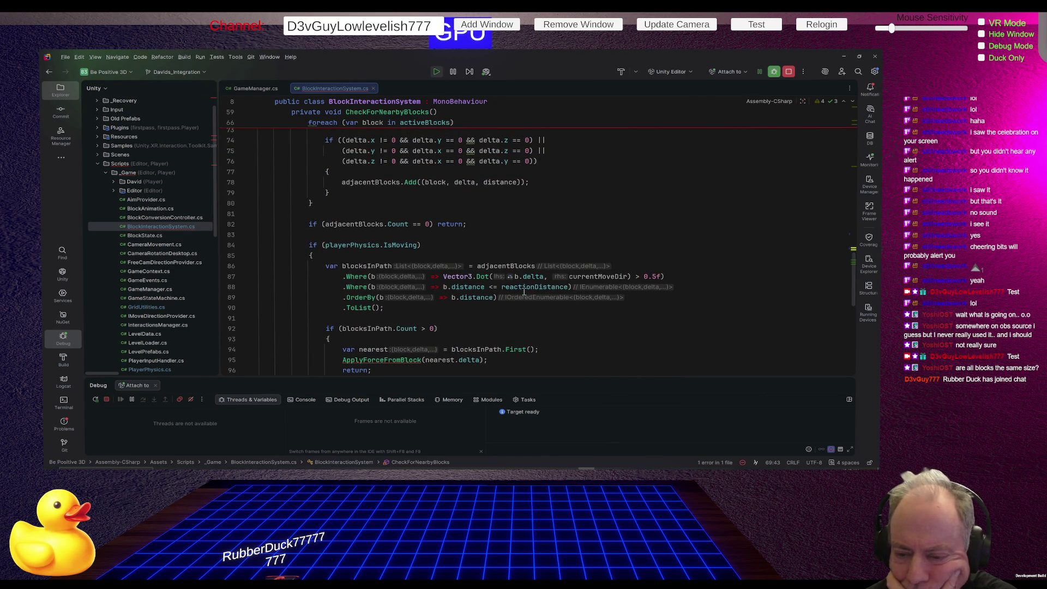
pyautogui.moveTo(543, 289)
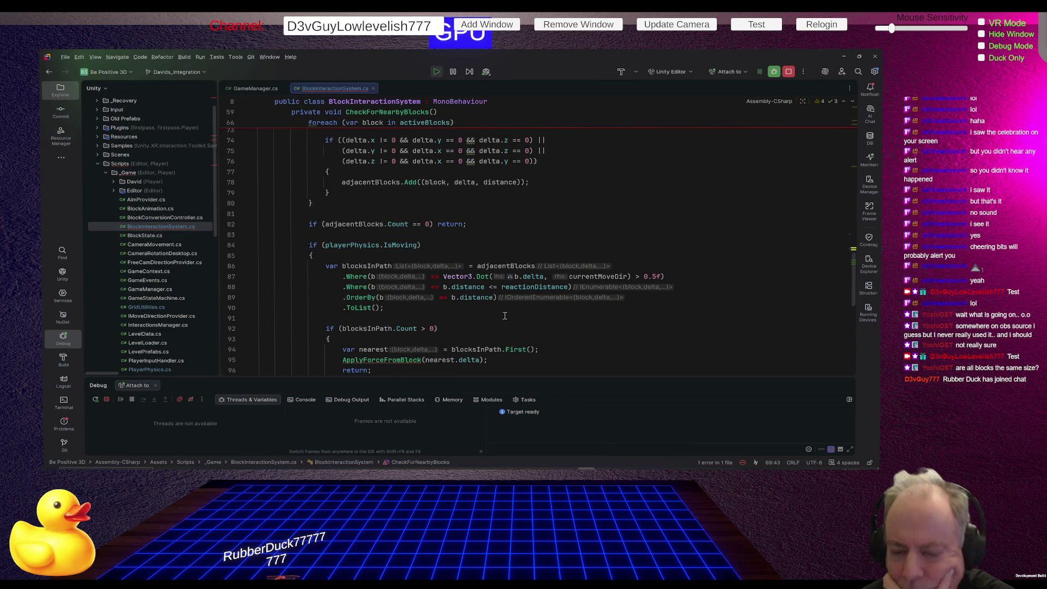
pyautogui.click(232, 329)
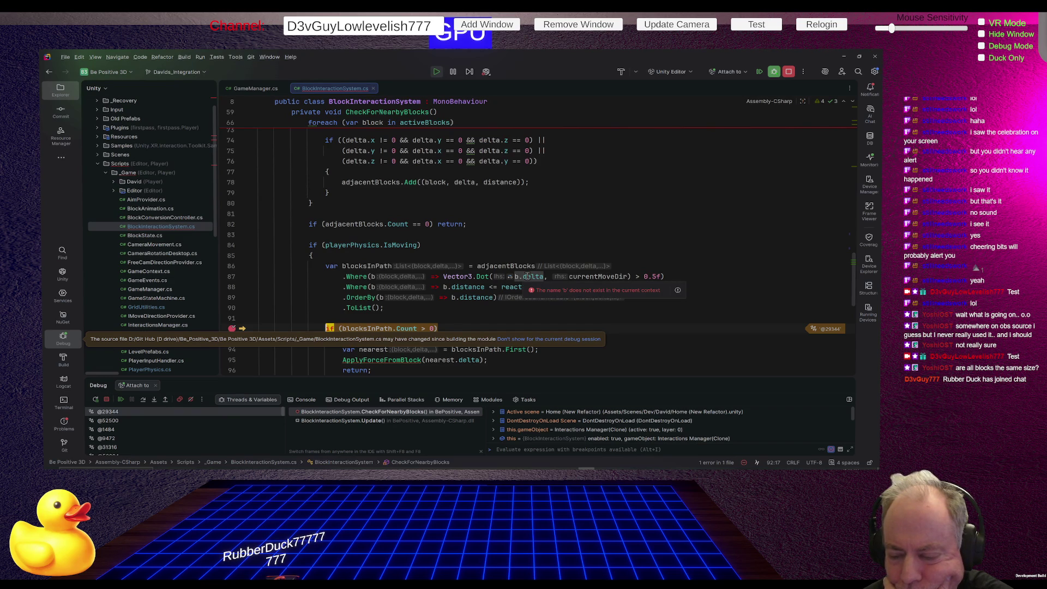
# Move the breakpoint from line 92 to the ApplyForceFromBlock(nearest.delta) line and resume the game.
pyautogui.click(350, 322)
pyautogui.scroll(-2, 527, 318)
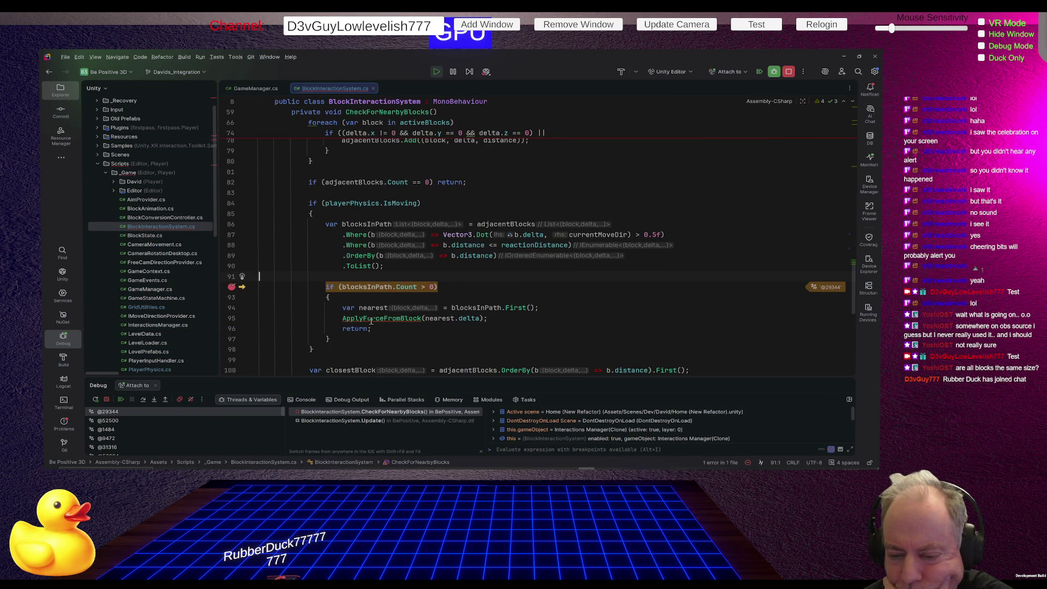
pyautogui.click(232, 318)
pyautogui.click(232, 287)
pyautogui.click(121, 400)
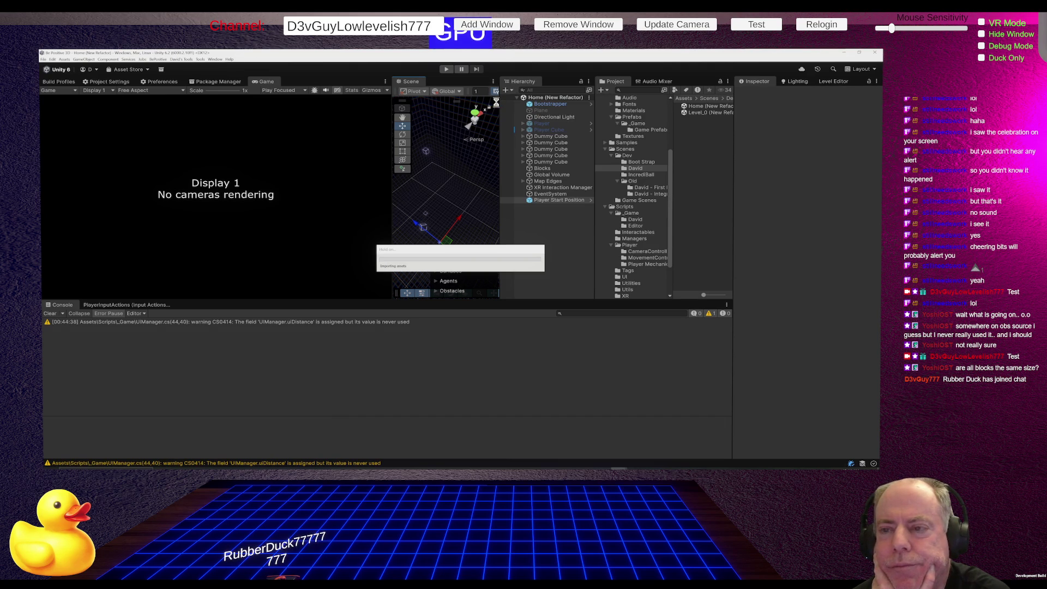
# Enter Play mode so the Be Positive main menu runs, then return to Rider's run and debug options.
pyautogui.hotkey('ctrl', 'p')
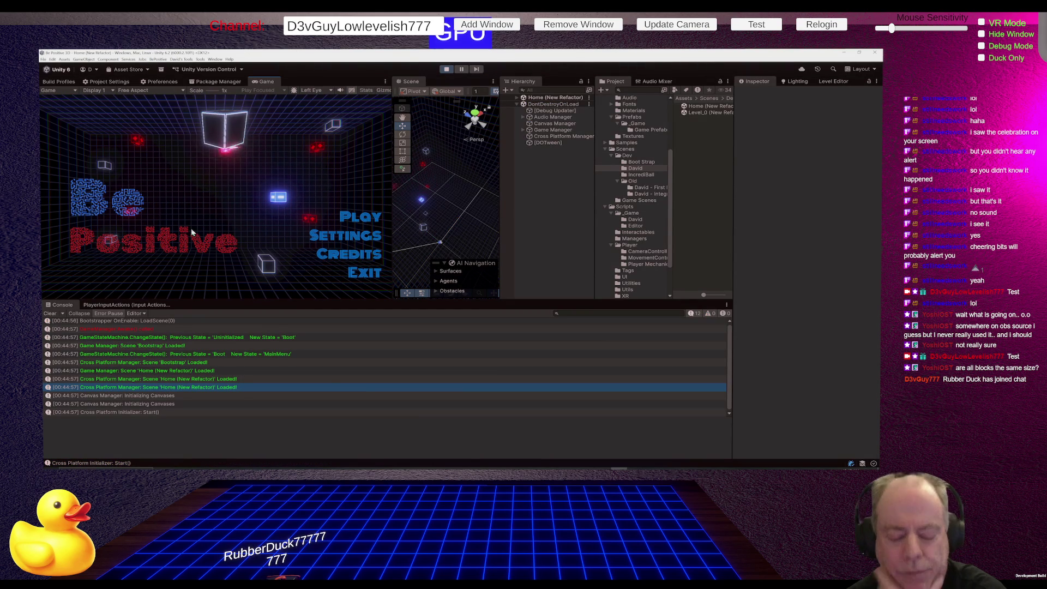
pyautogui.hotkey('alt', 'Tab')
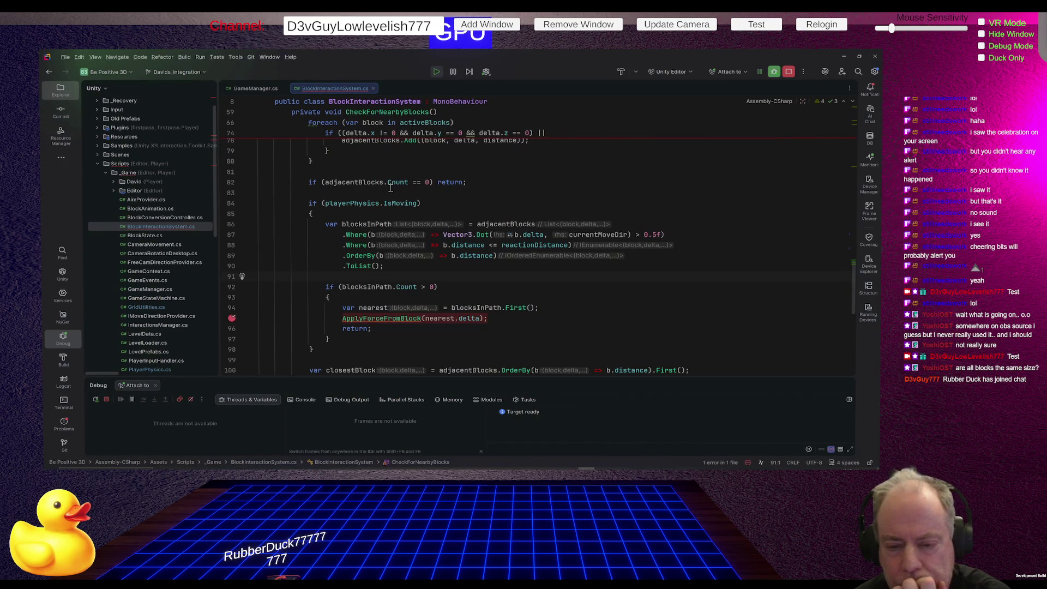
pyautogui.click(203, 57)
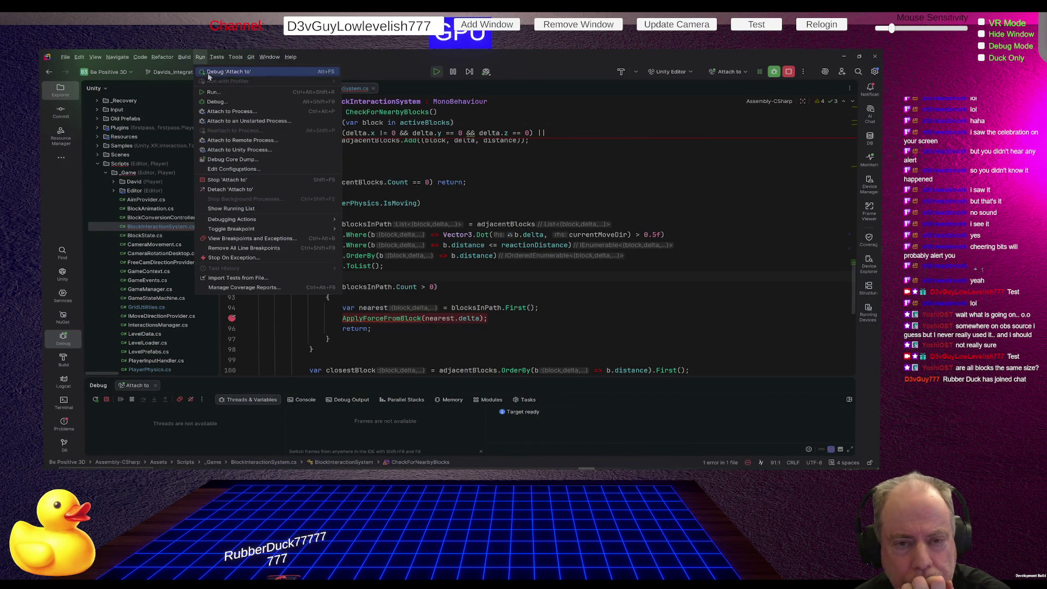
# Attach Rider's debugger to the Unity.exe editor process.
pyautogui.click(254, 150)
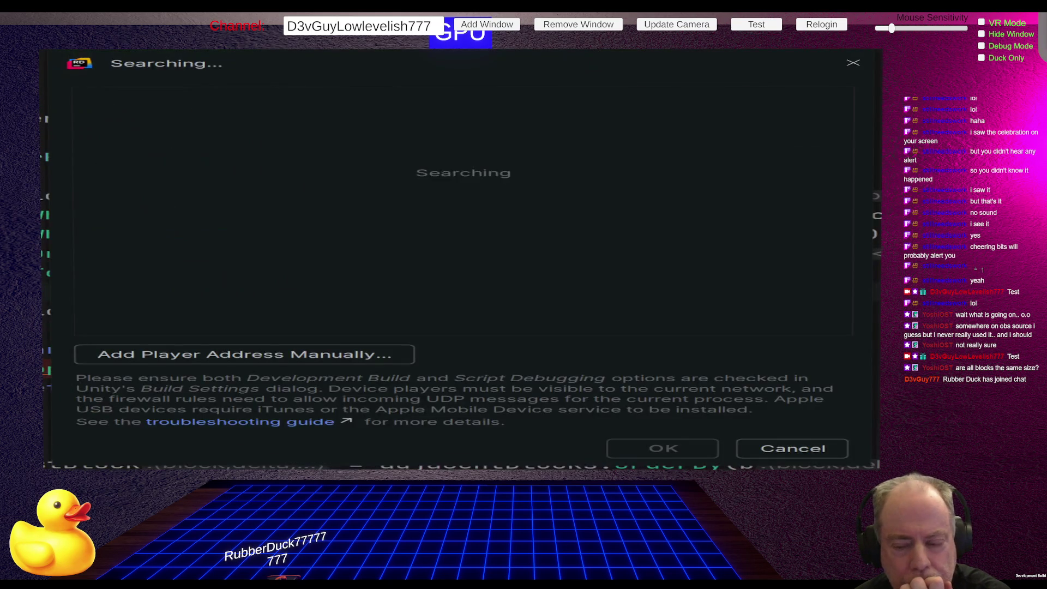
pyautogui.click(182, 113)
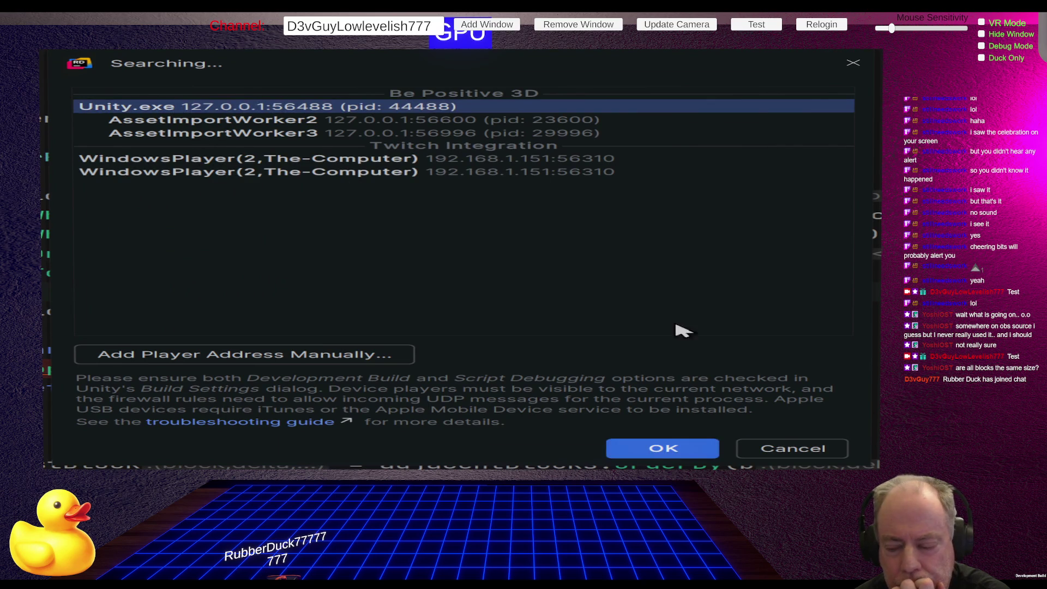
pyautogui.click(663, 449)
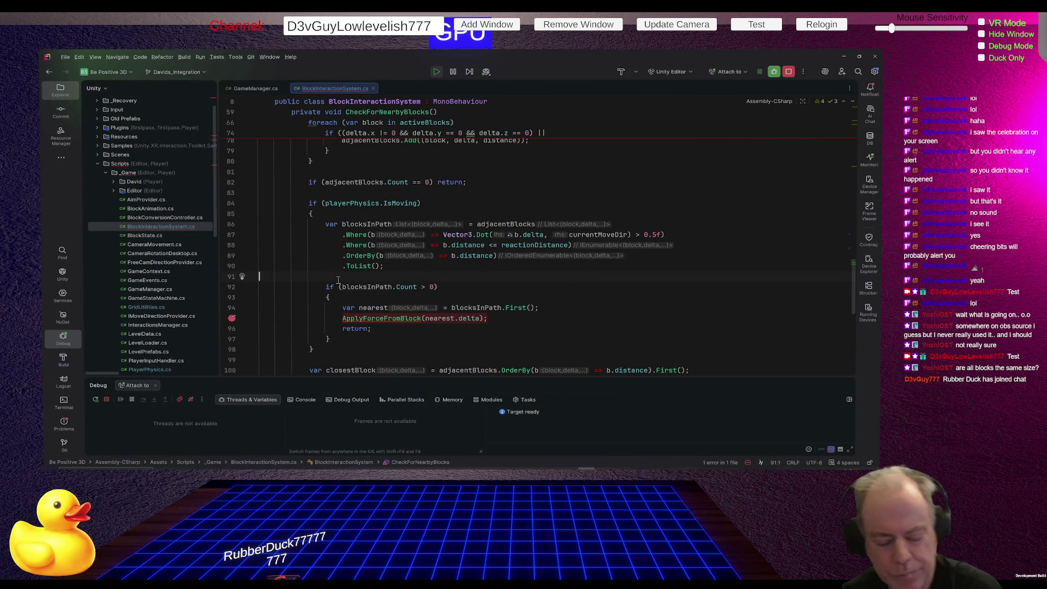
# Add a breakpoint at the blocksInPath.Count check on line 92 so the game pauses there.
pyautogui.hotkey('alt', 'Tab')
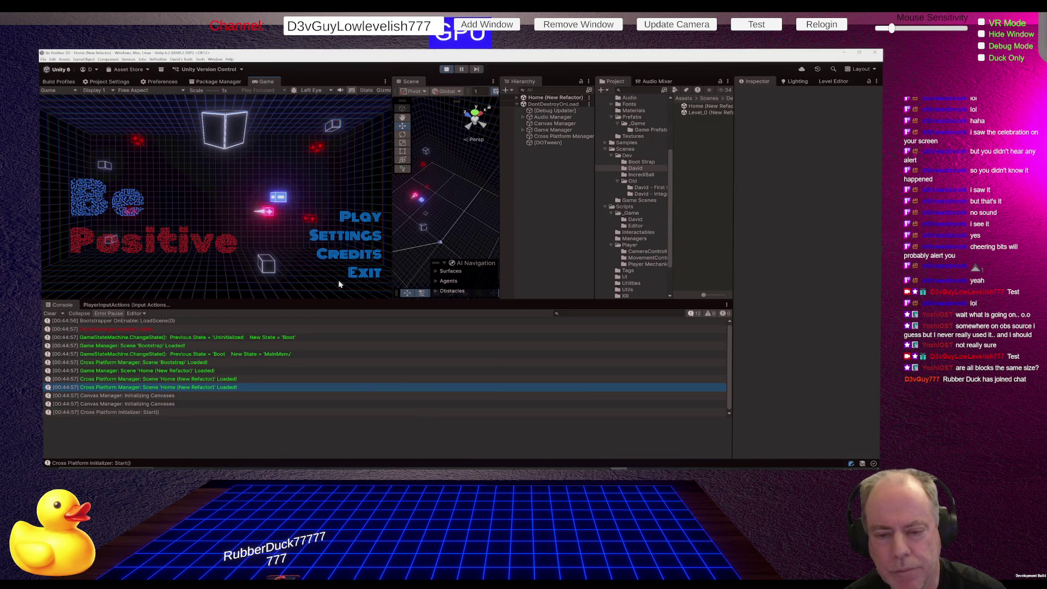
pyautogui.hotkey('alt', 'Tab')
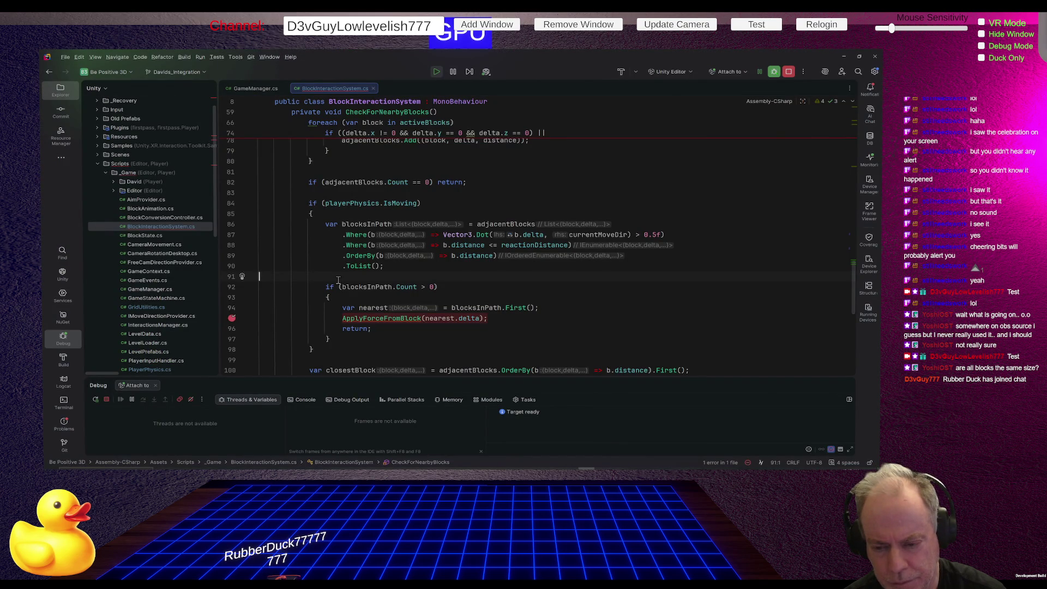
pyautogui.click(231, 290)
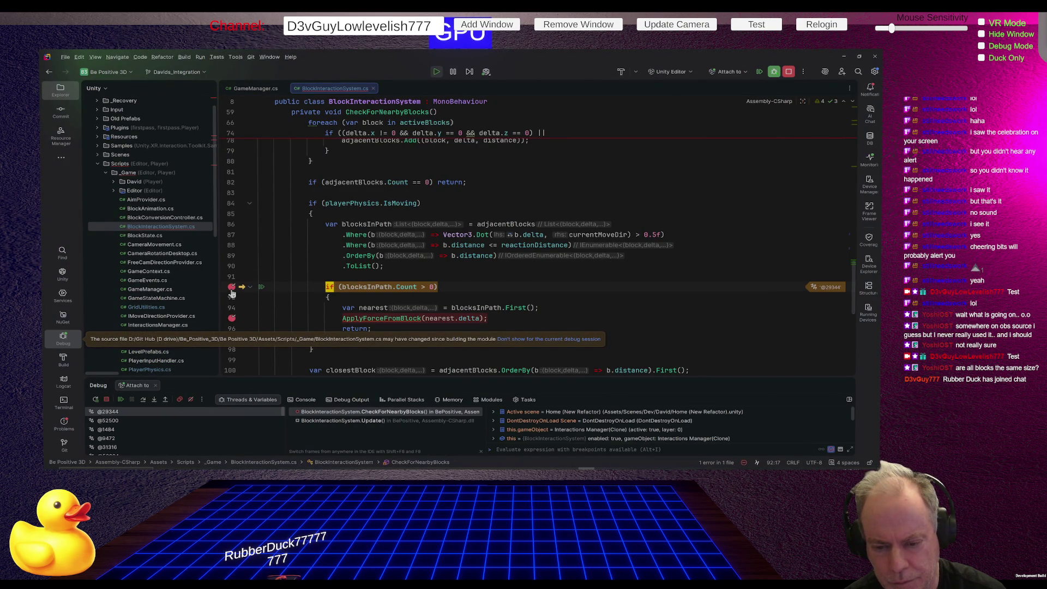
# Read blocksInPath.Count as 0, remove the line 92 breakpoint and resume the game.
pyautogui.moveTo(399, 287)
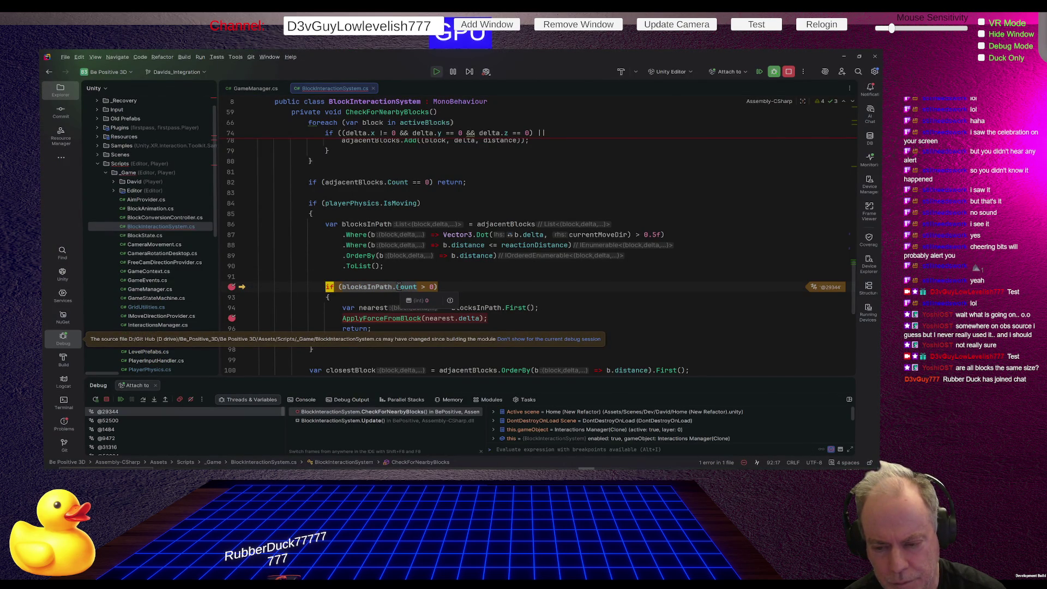
pyautogui.click(232, 287)
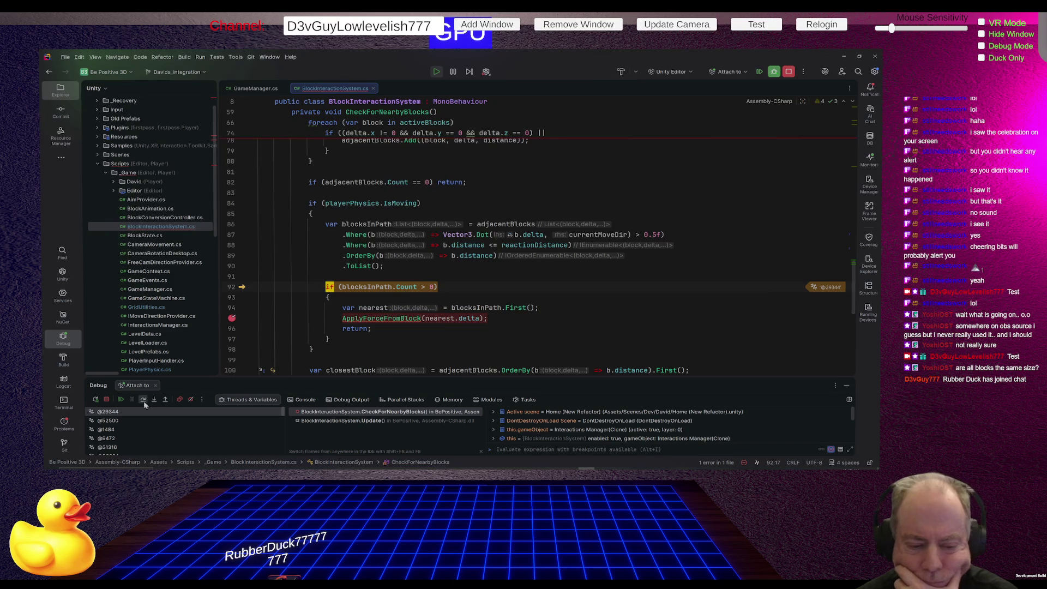
pyautogui.click(121, 400)
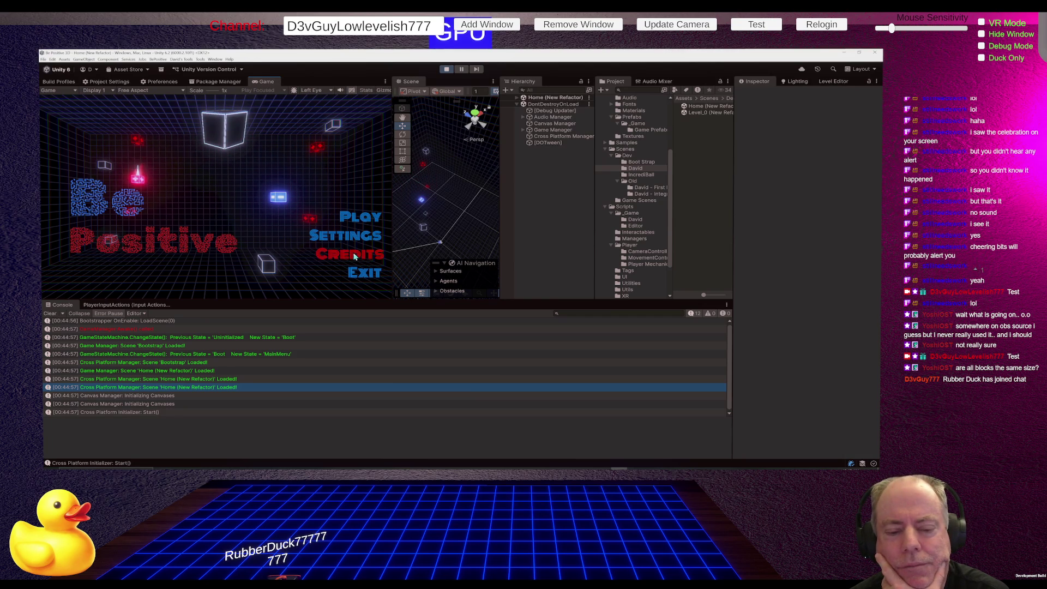
# Switch from the running Be Positive game back to BlockInteractionSystem.cs in Rider.
pyautogui.hotkey('alt', 'Tab')
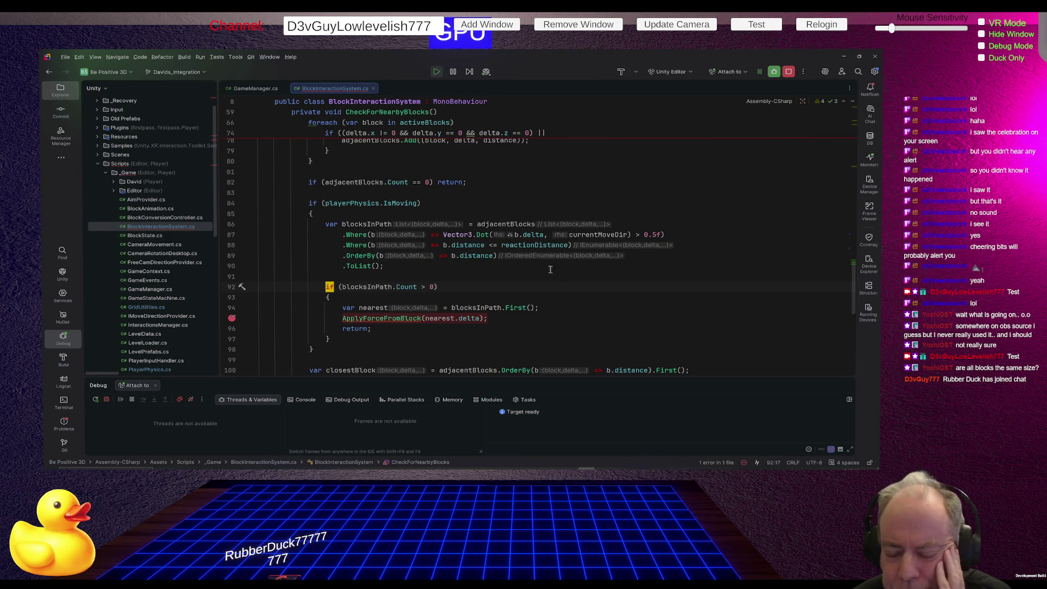
# Break on the ApplyForceFromBlock(closestBlock.delta) call at line 104 and read reactionDistance.
pyautogui.scroll(-3, 545, 268)
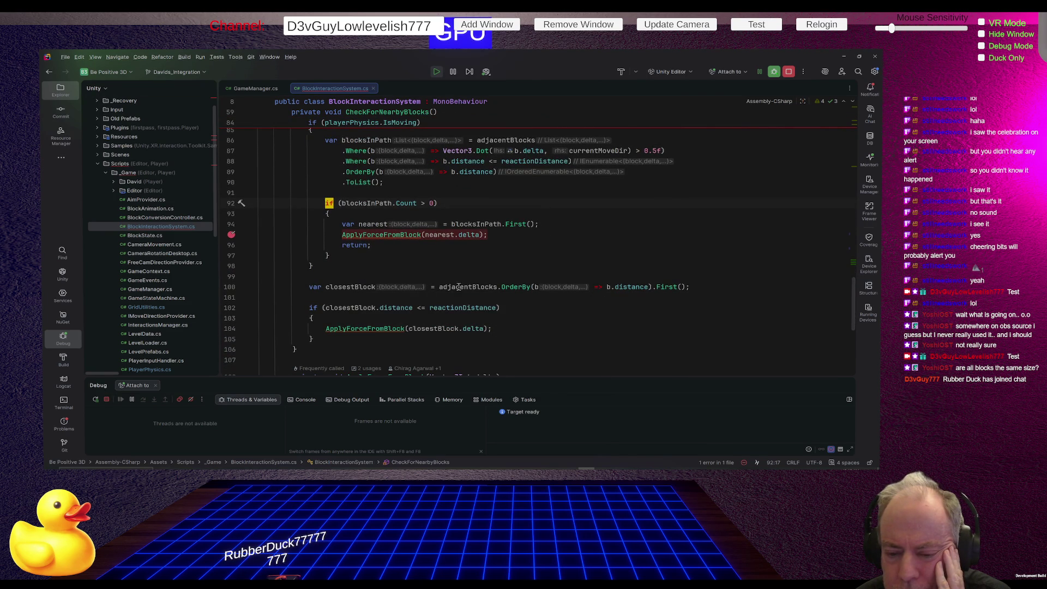
pyautogui.moveTo(458, 287)
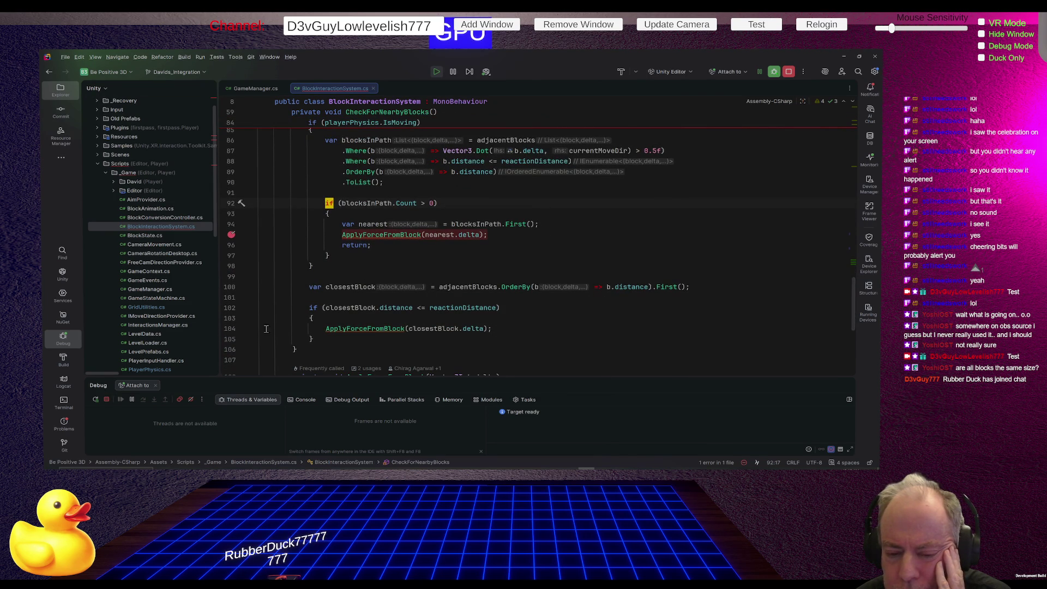
pyautogui.click(232, 328)
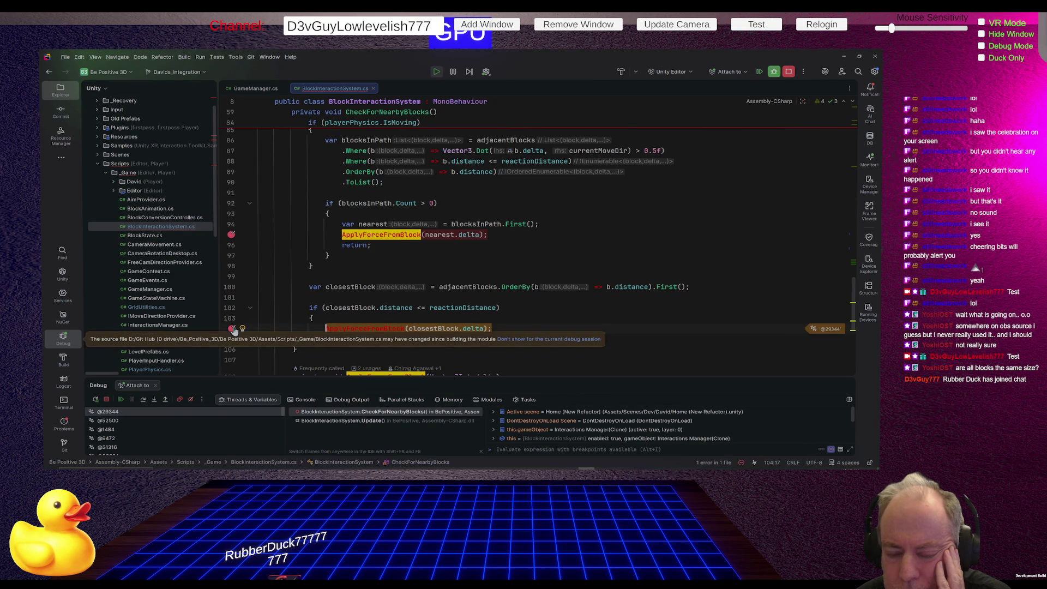
pyautogui.moveTo(443, 308)
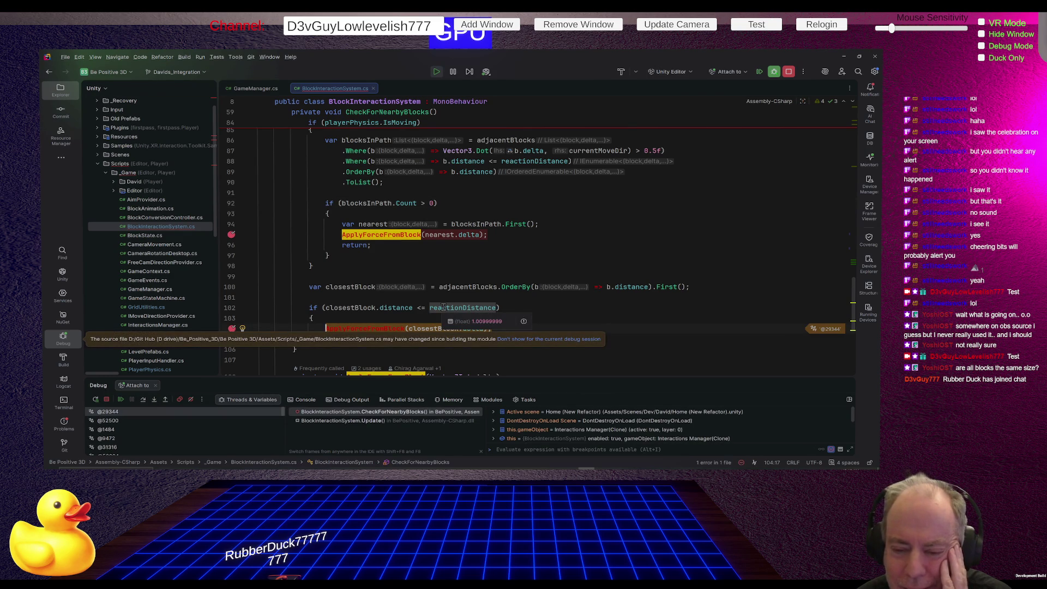
pyautogui.moveTo(596, 287)
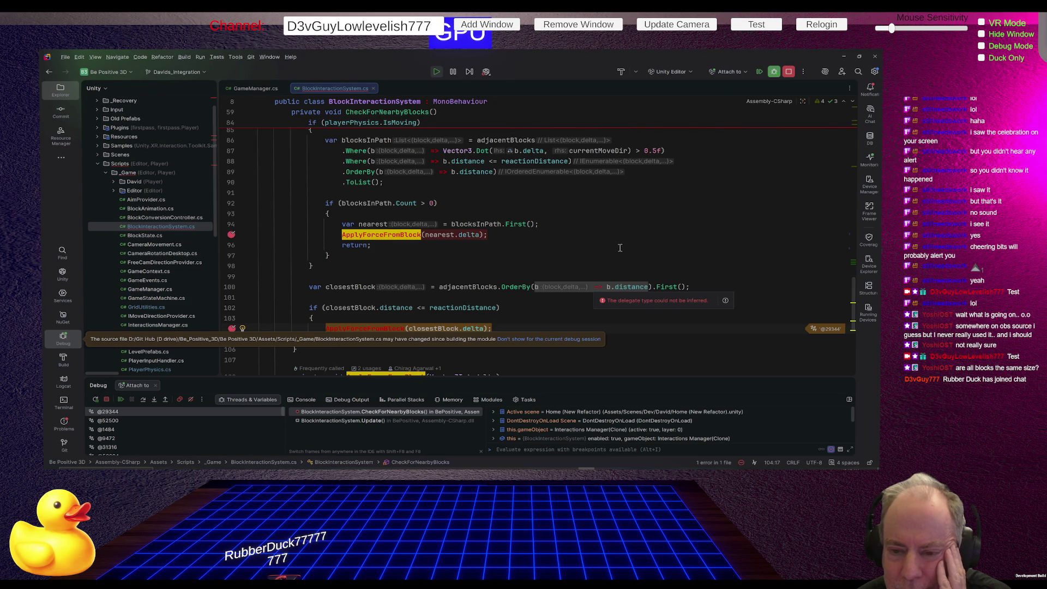
# Dismiss the delegate type popup and inspect closestBlock and adjacentBlocks, which holds 2 entries.
pyautogui.click(589, 241)
pyautogui.scroll(-1, 590, 242)
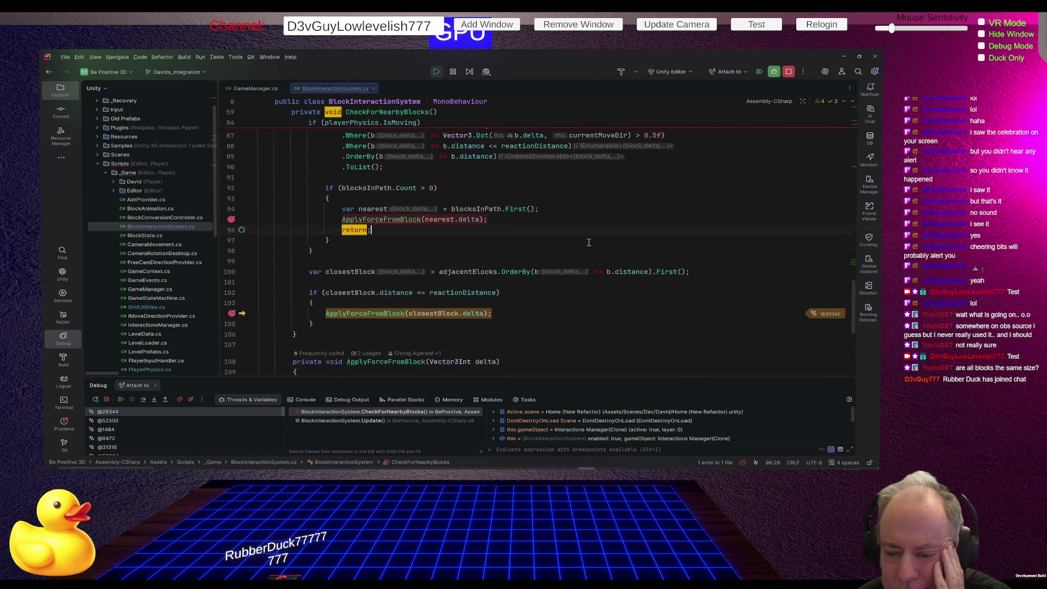
pyautogui.scroll(3, 594, 241)
pyautogui.moveTo(437, 183); pyautogui.dragTo(653, 265)
pyautogui.hotkey('shift', 'Up')
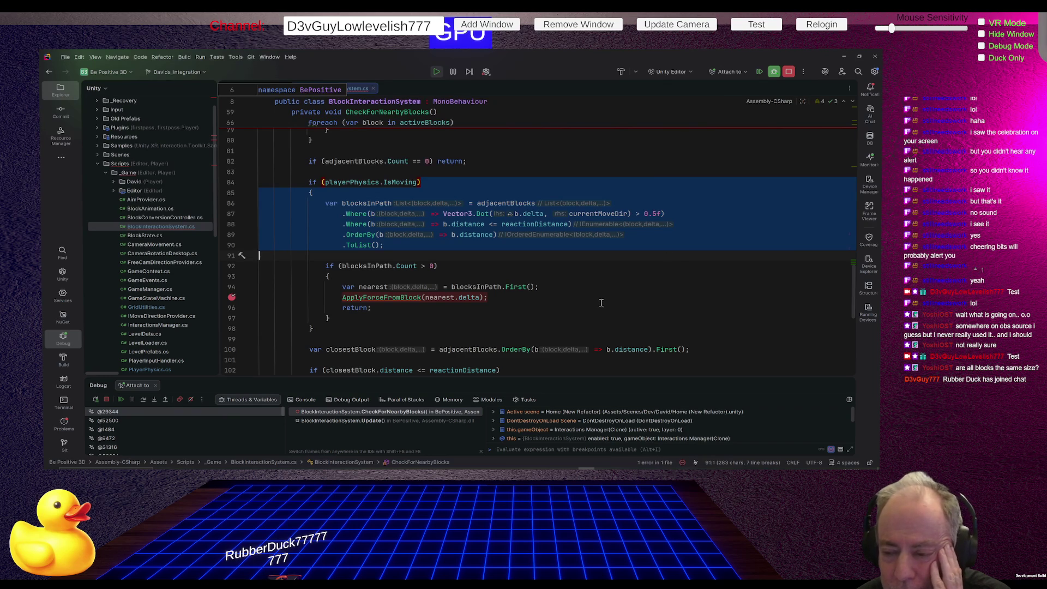
pyautogui.scroll(-2, 603, 293)
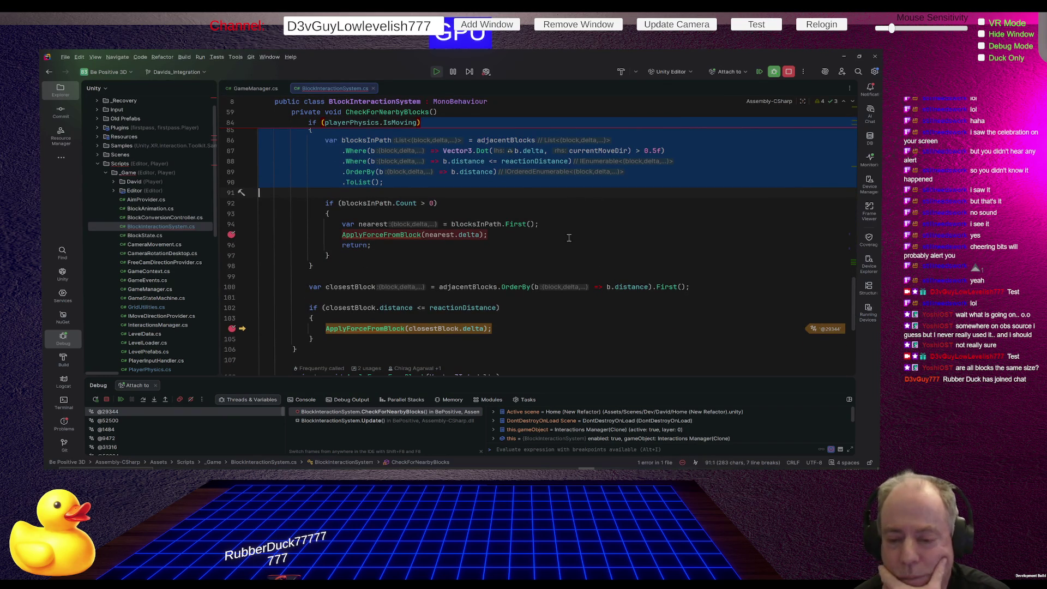
pyautogui.click(353, 286)
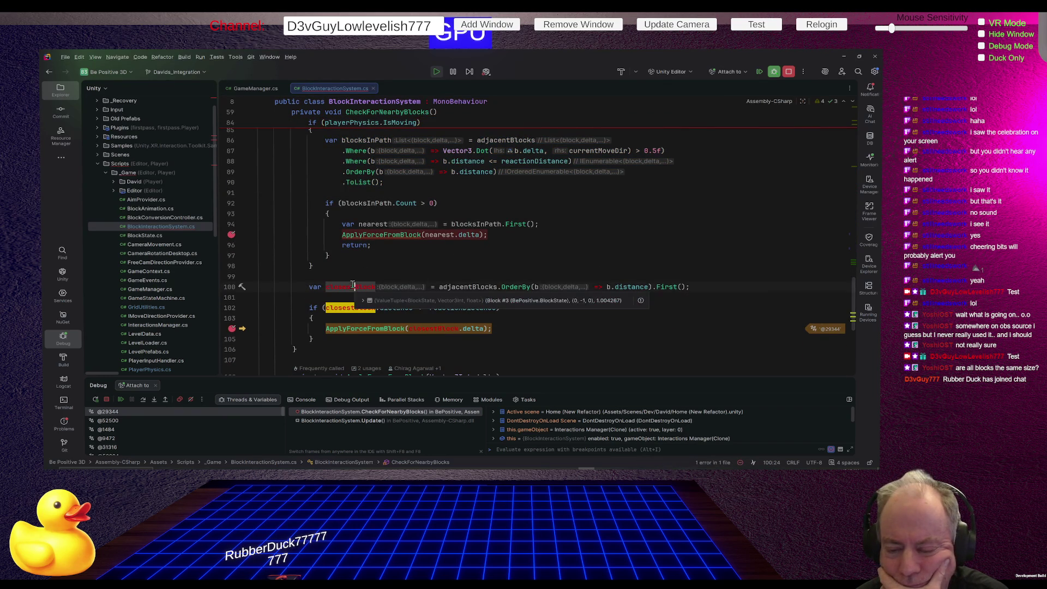
pyautogui.click(467, 286)
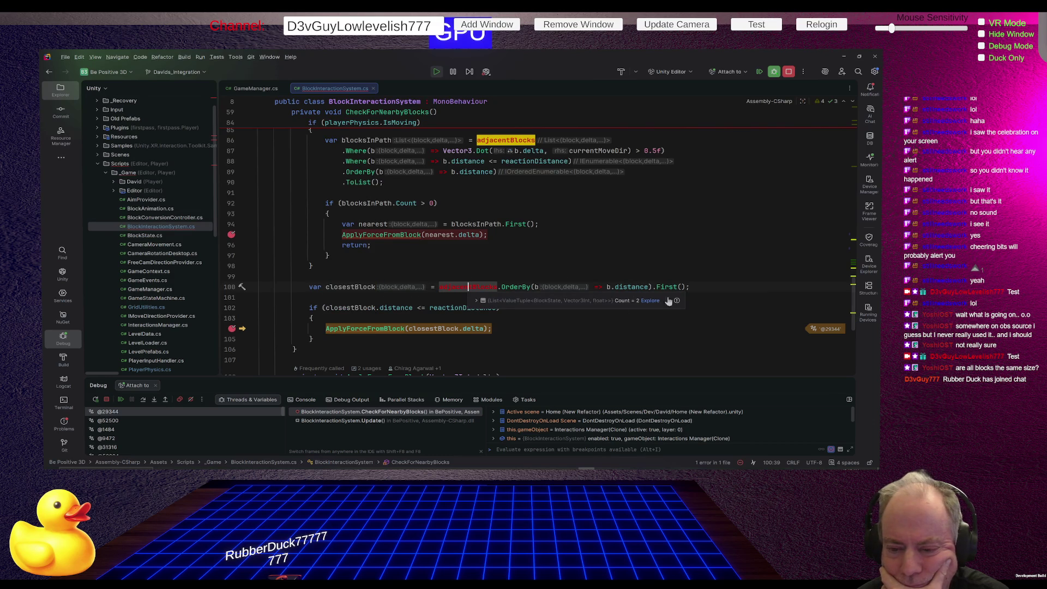